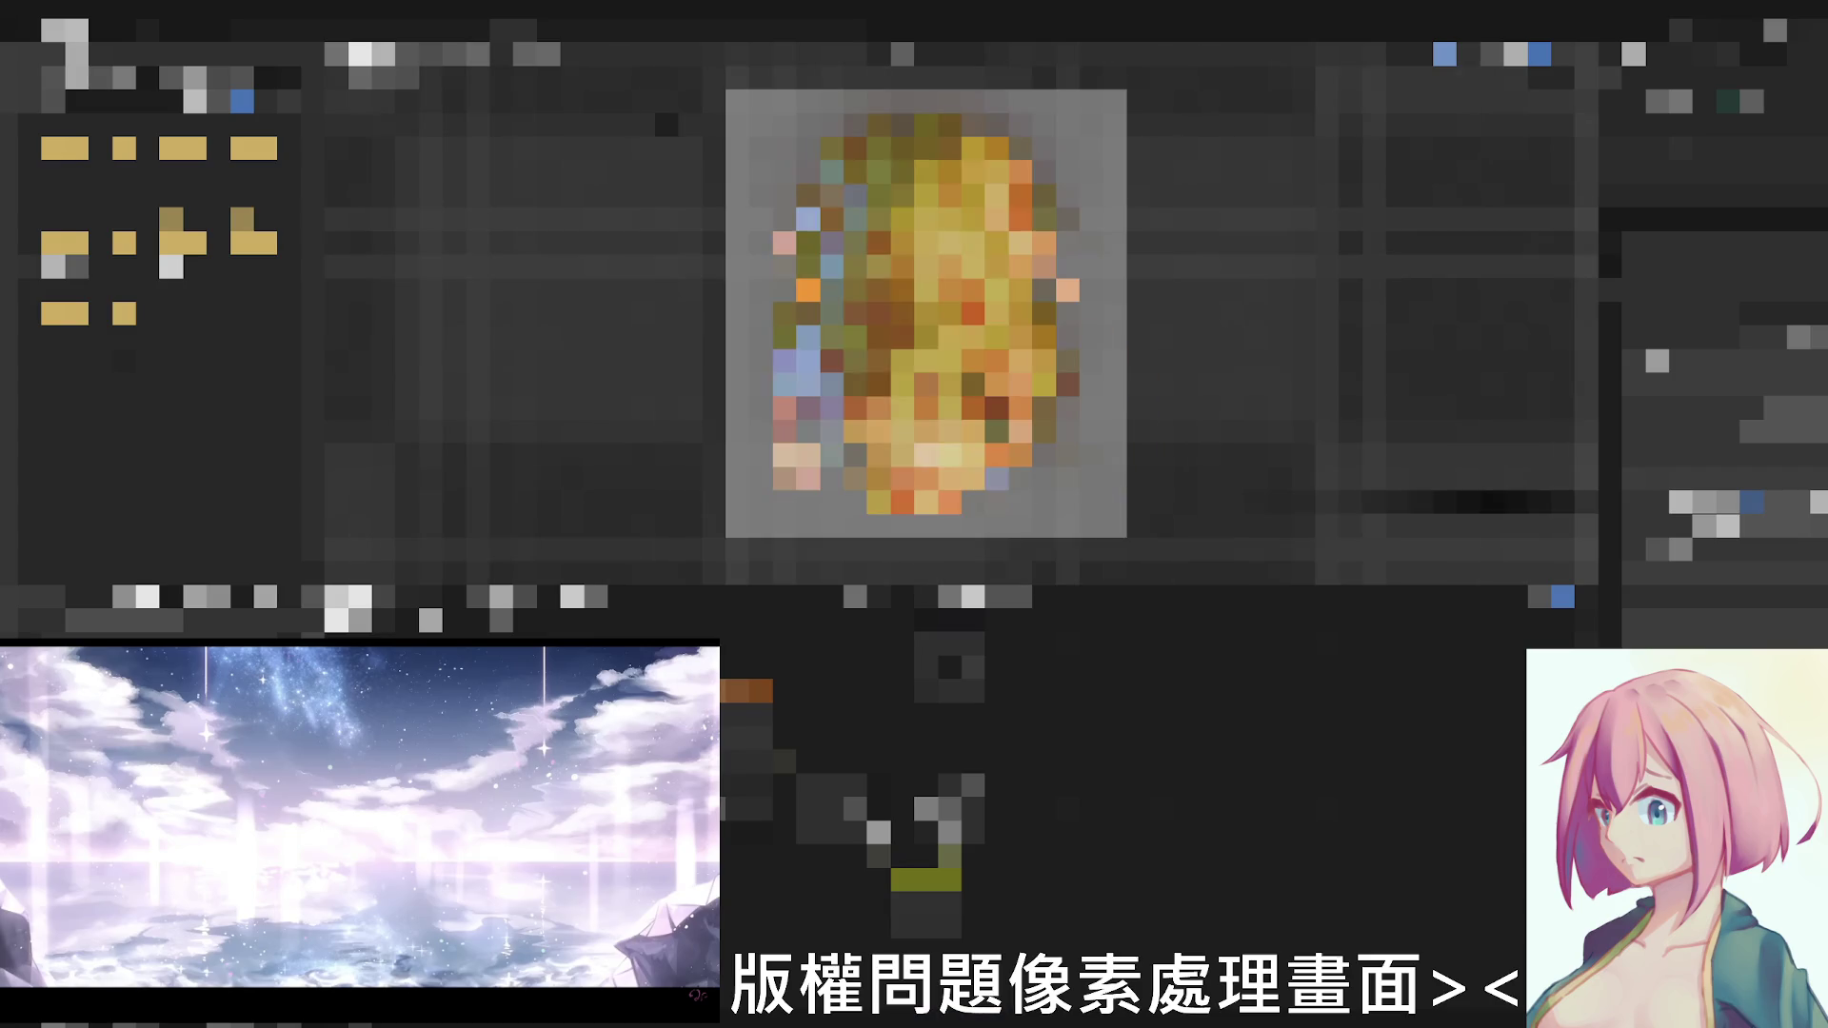
Dismiss the popup covering the image preview so the texture image is visible
left_click(926, 877)
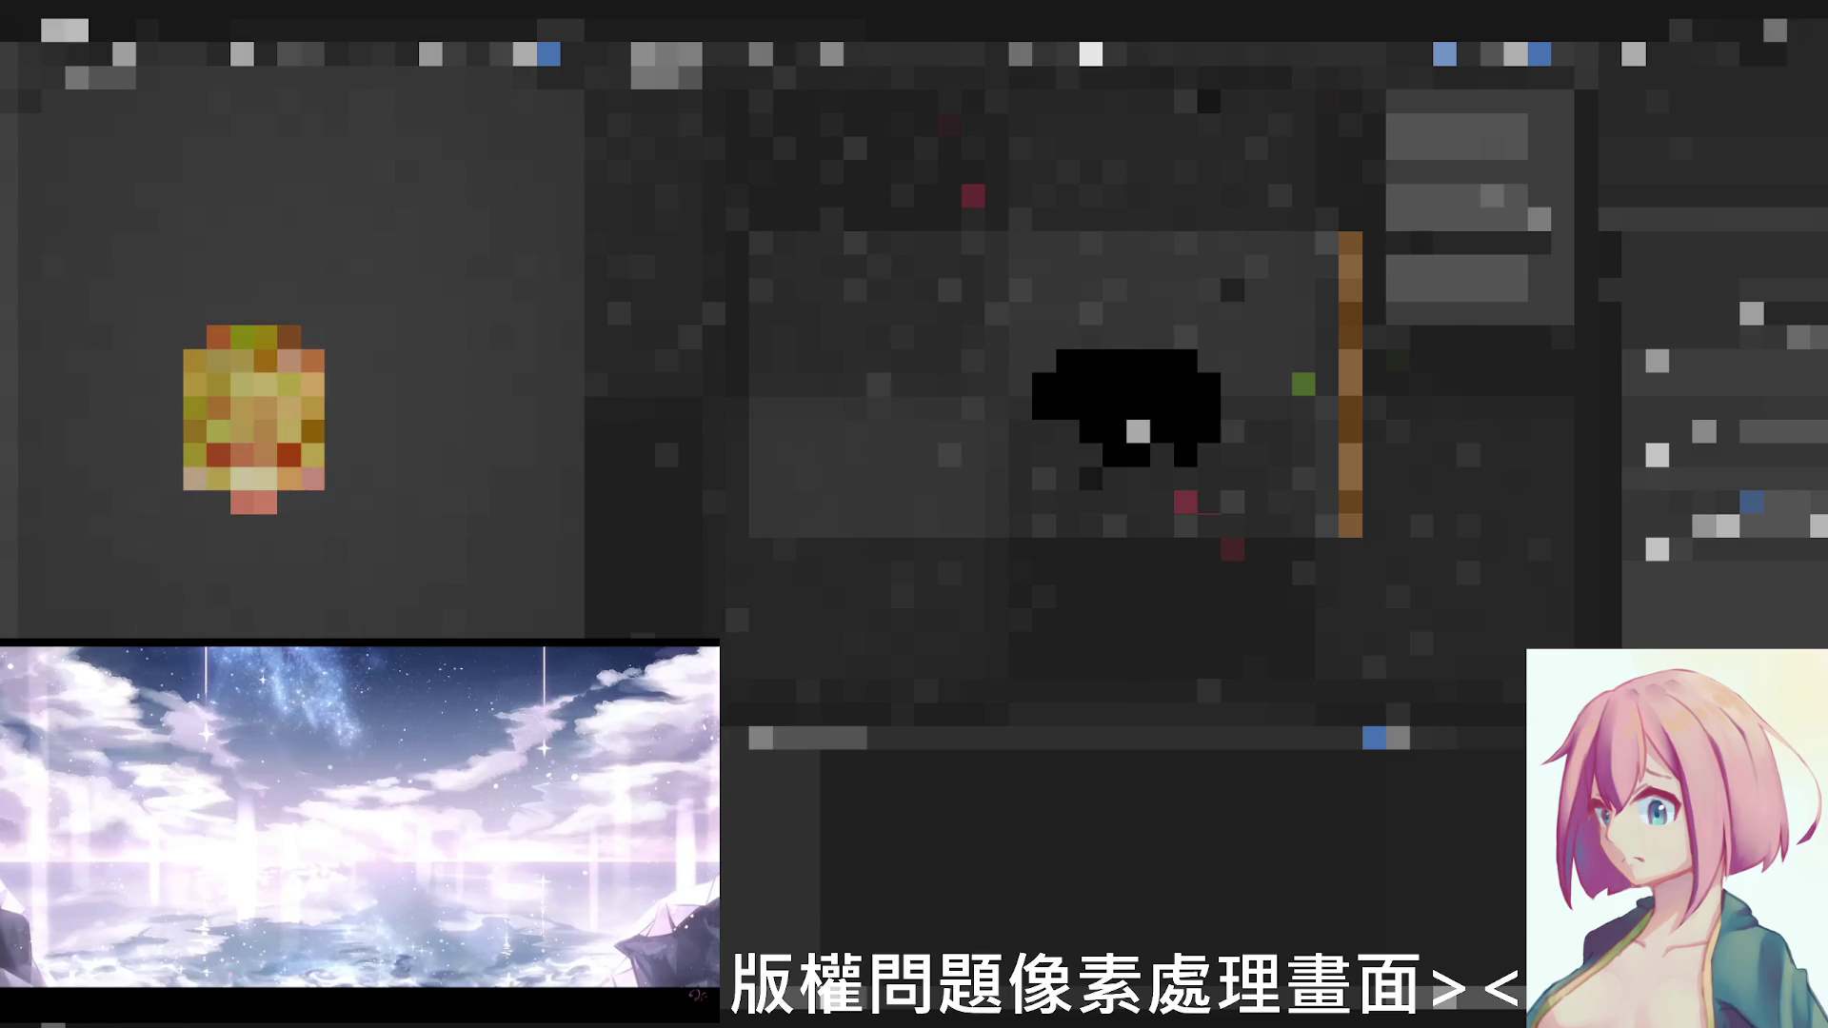
Switch viewport shading to Material Preview so the yellow-orange texture shows on the object
left_click(760, 738)
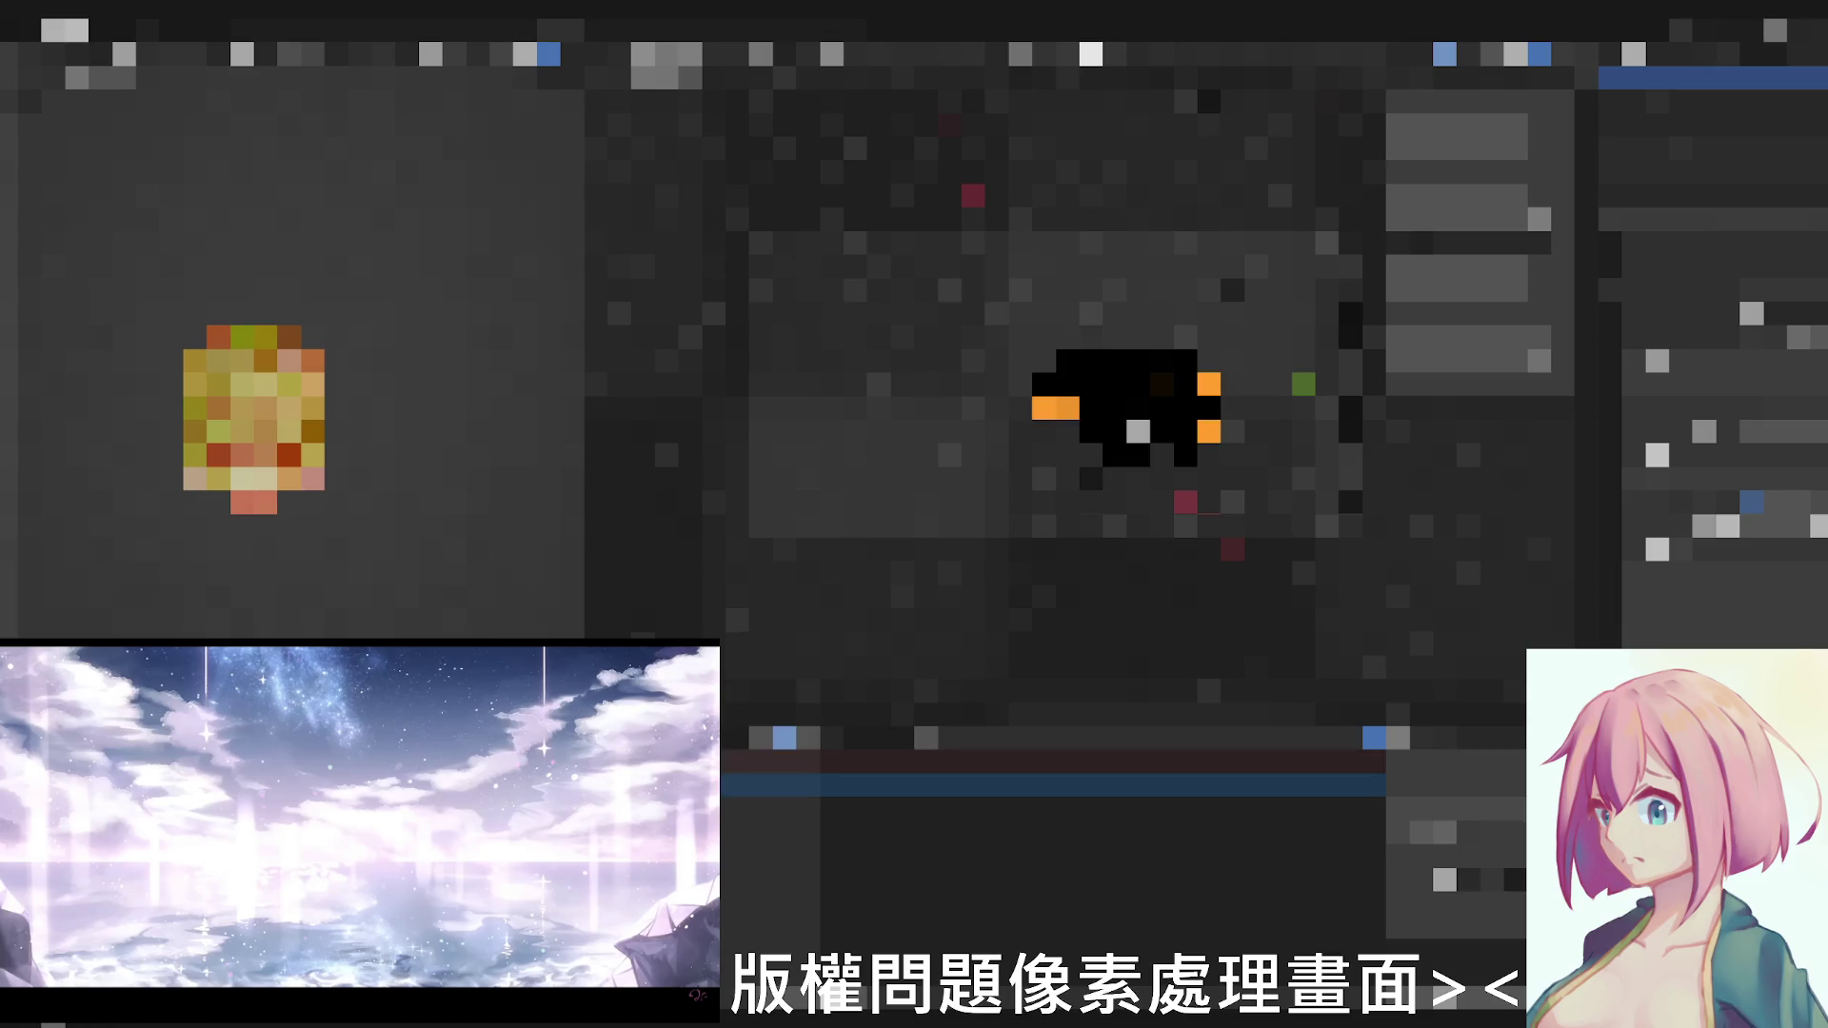
left_click(783, 738)
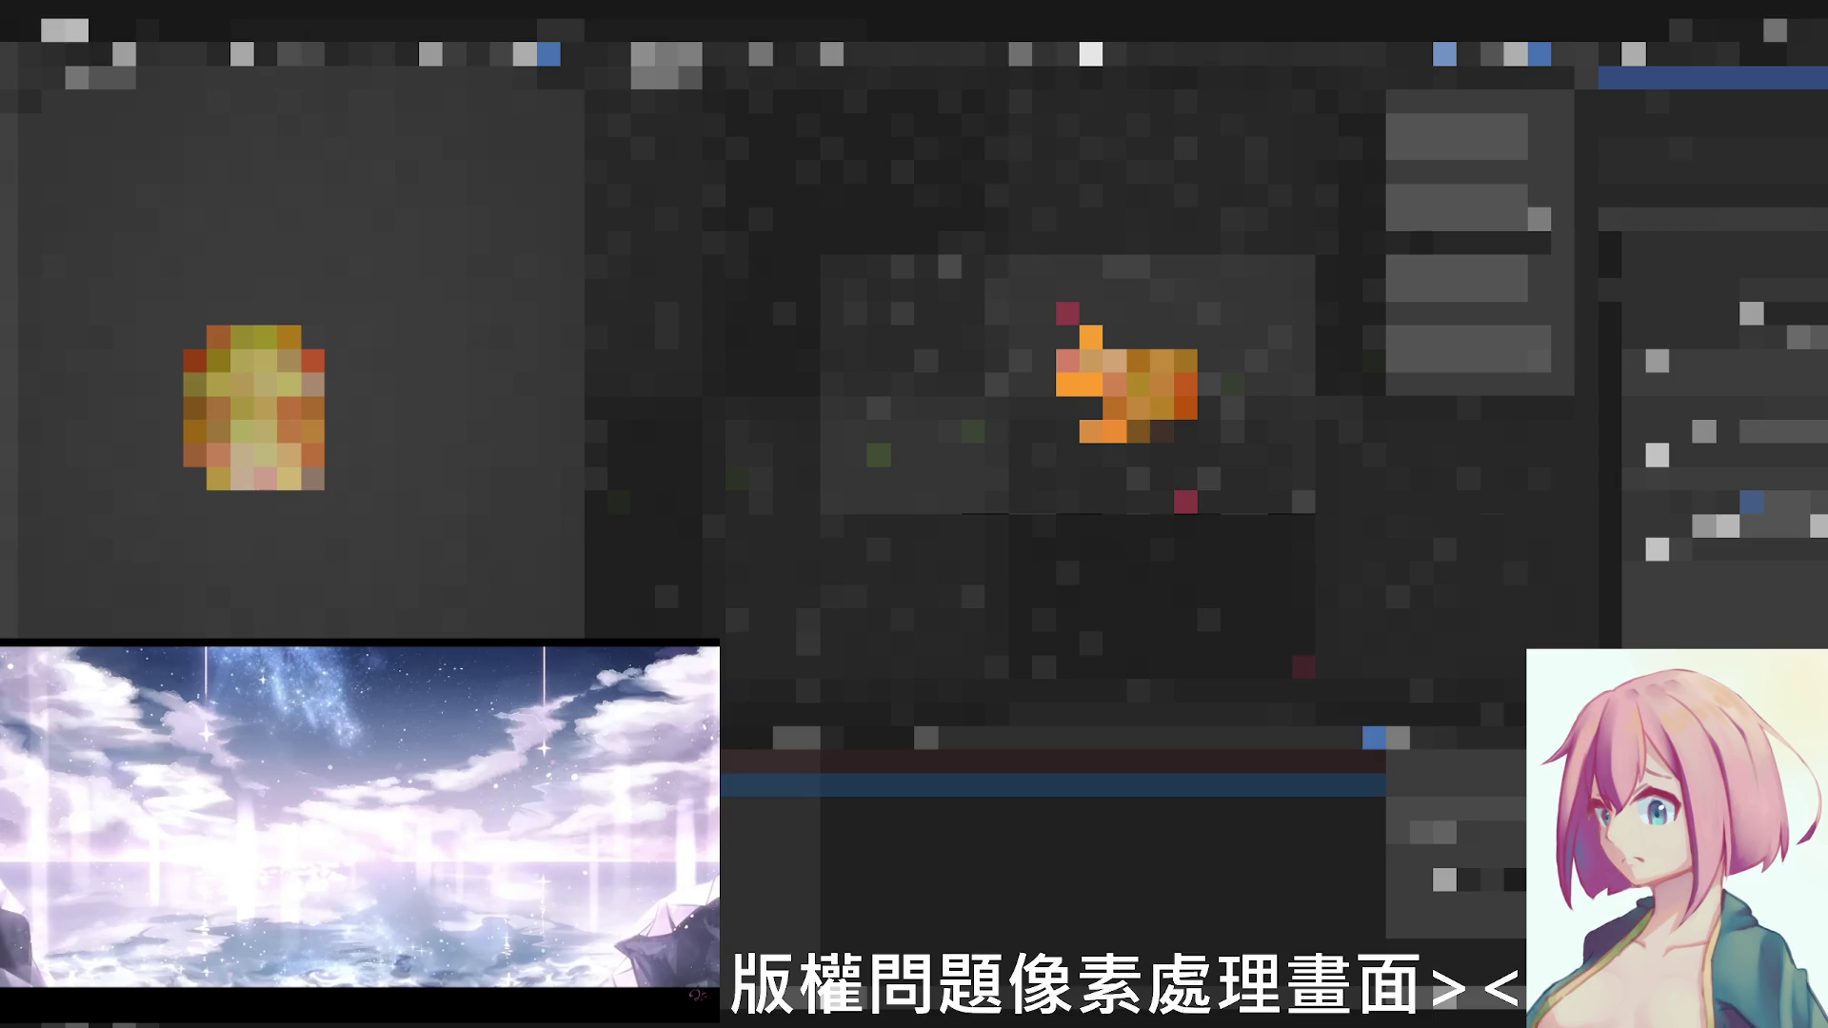
scroll(1128, 387, "up", 2)
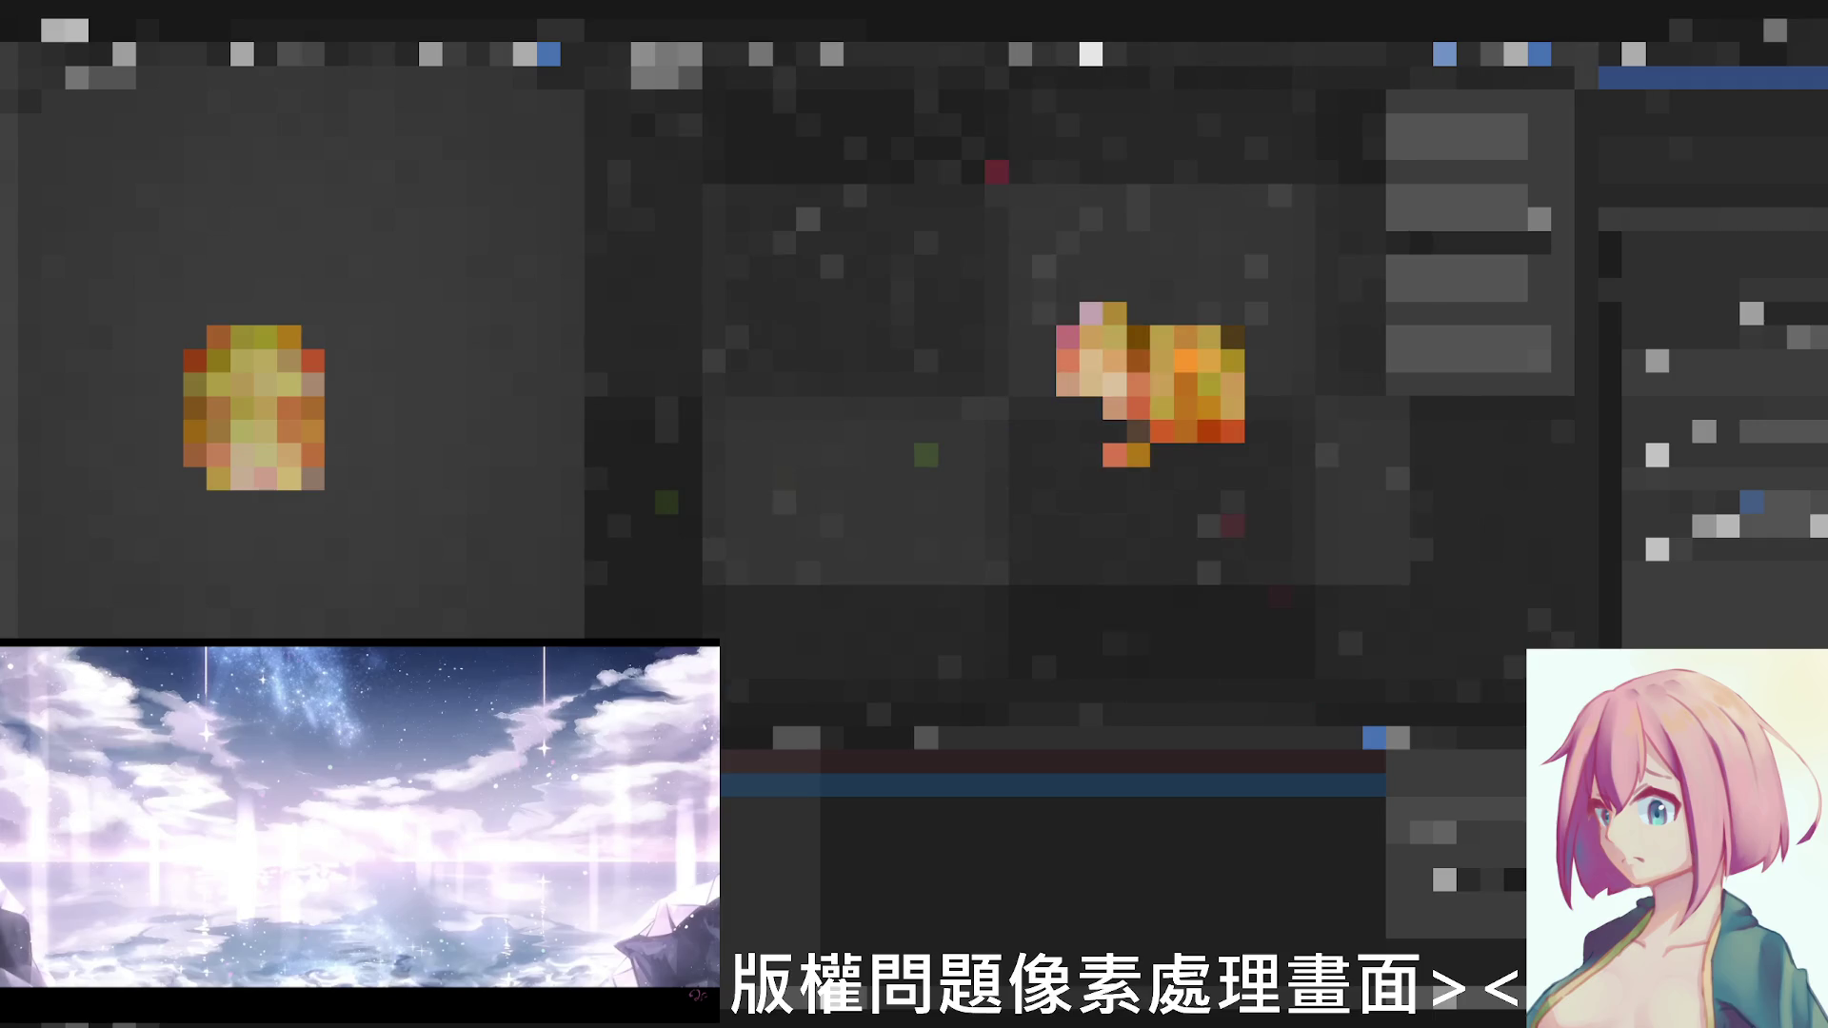
scroll(1128, 414, "up", 2)
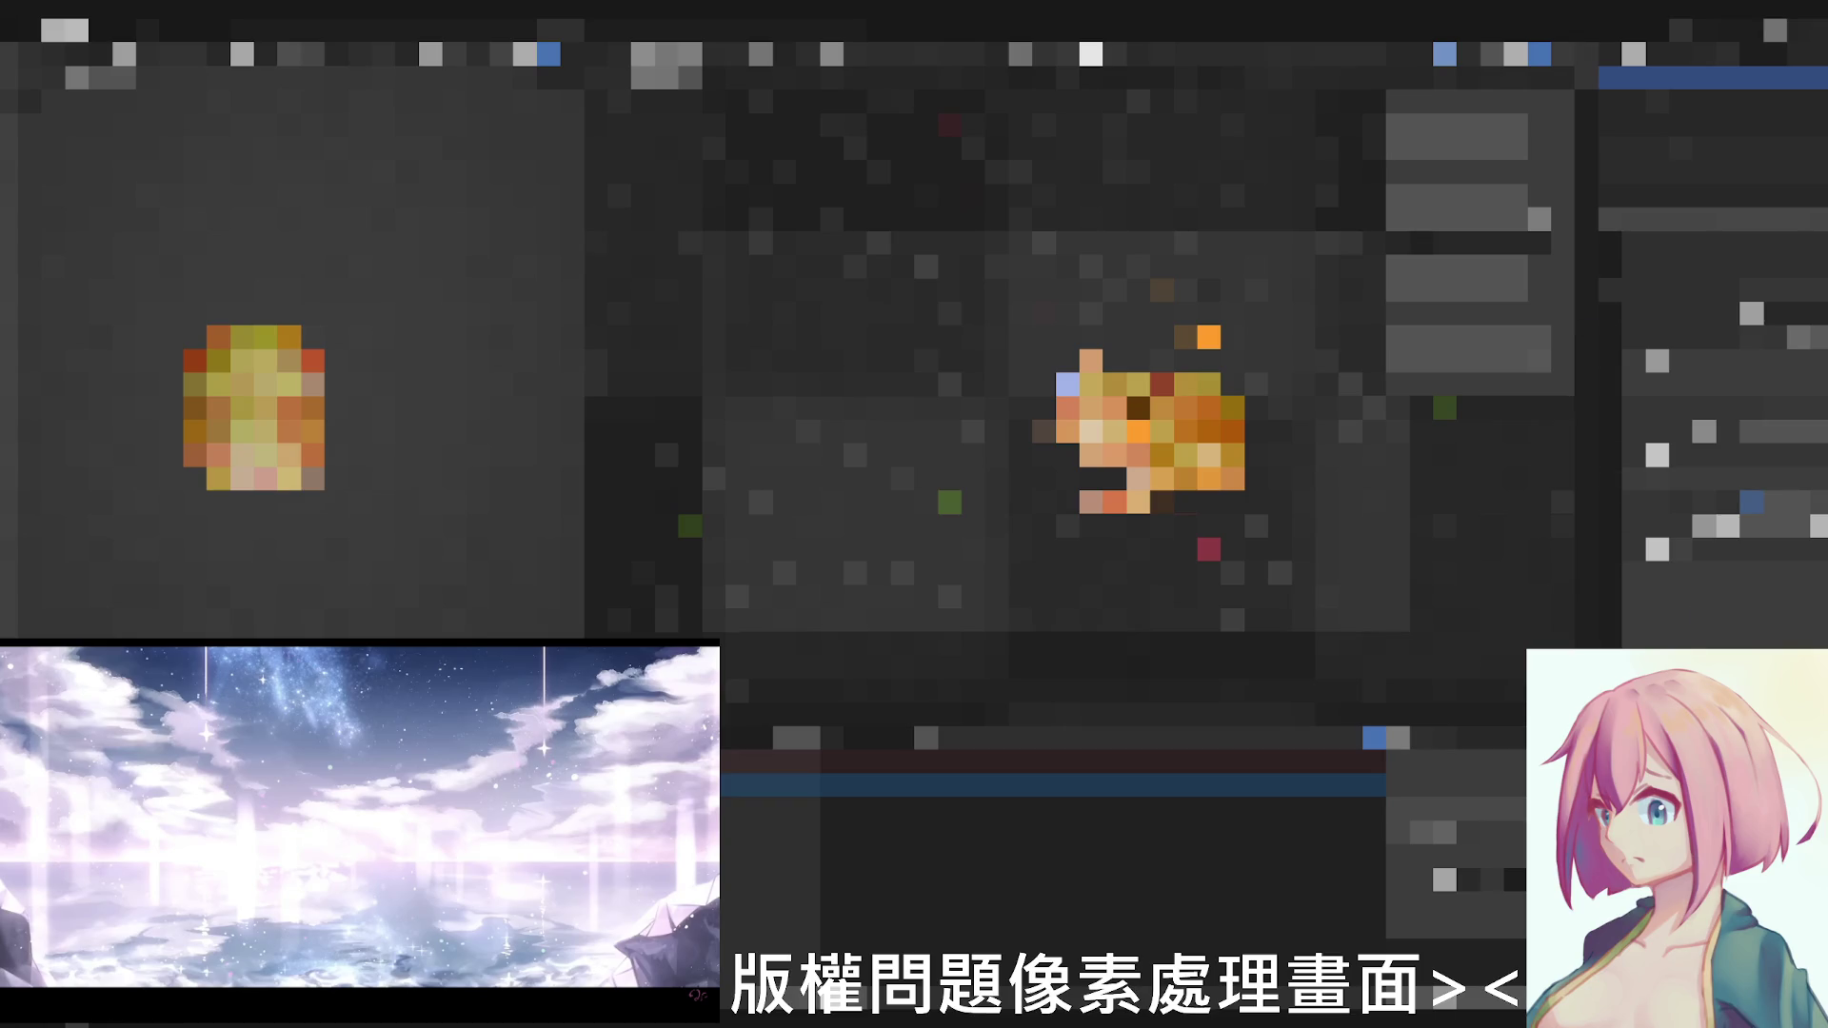
Show another Properties tab for the textured object after zooming in on it
left_click(1588, 456)
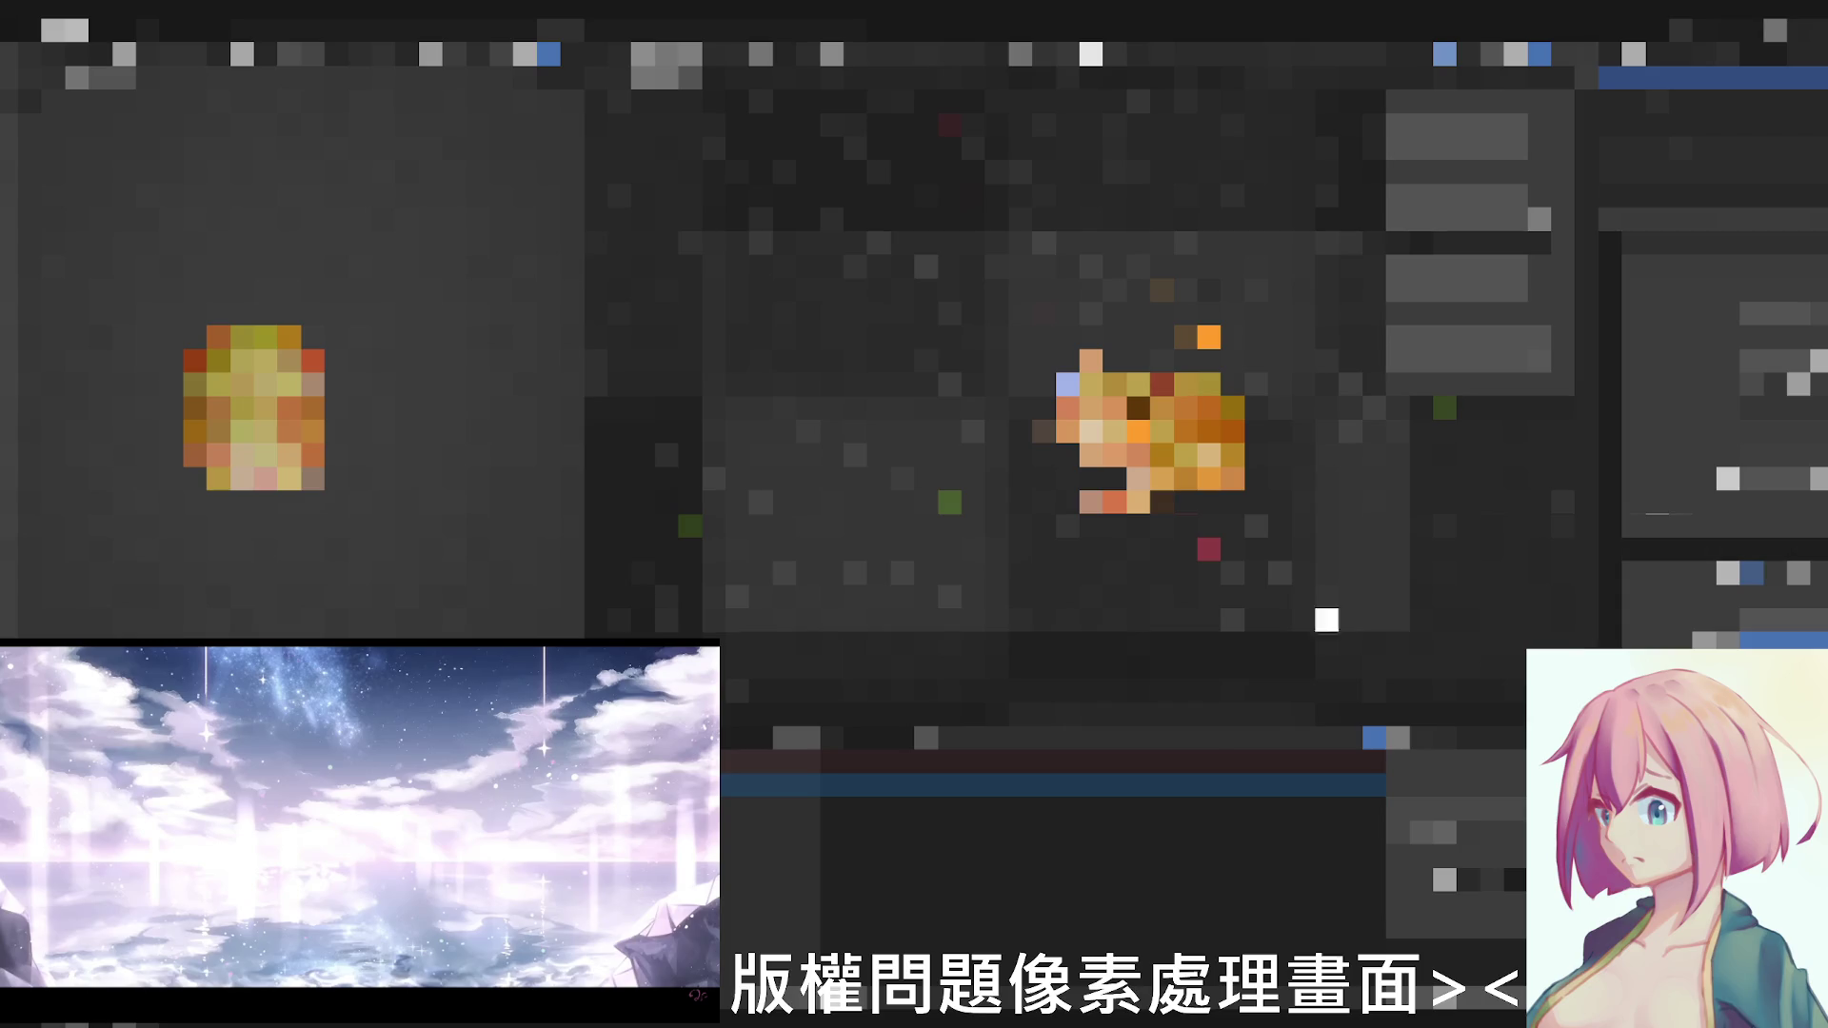
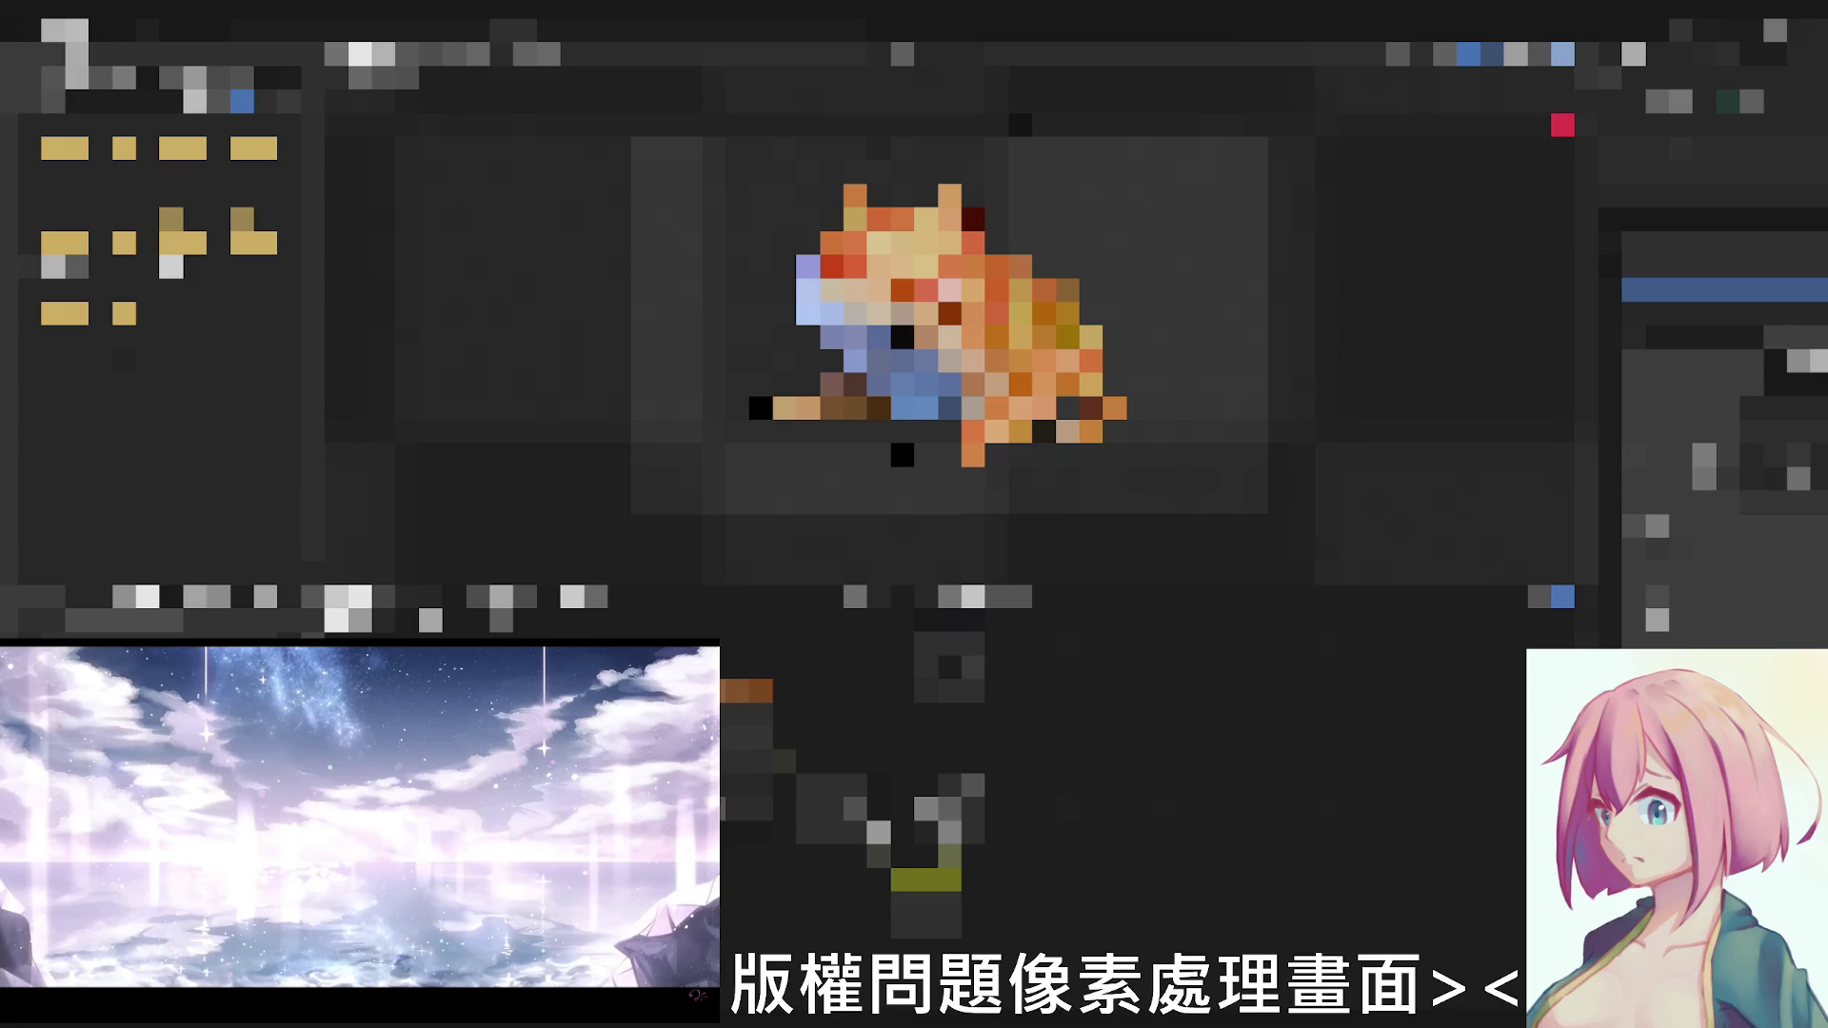
Enable the material option in the Properties panel for the frog
left_click(1635, 338)
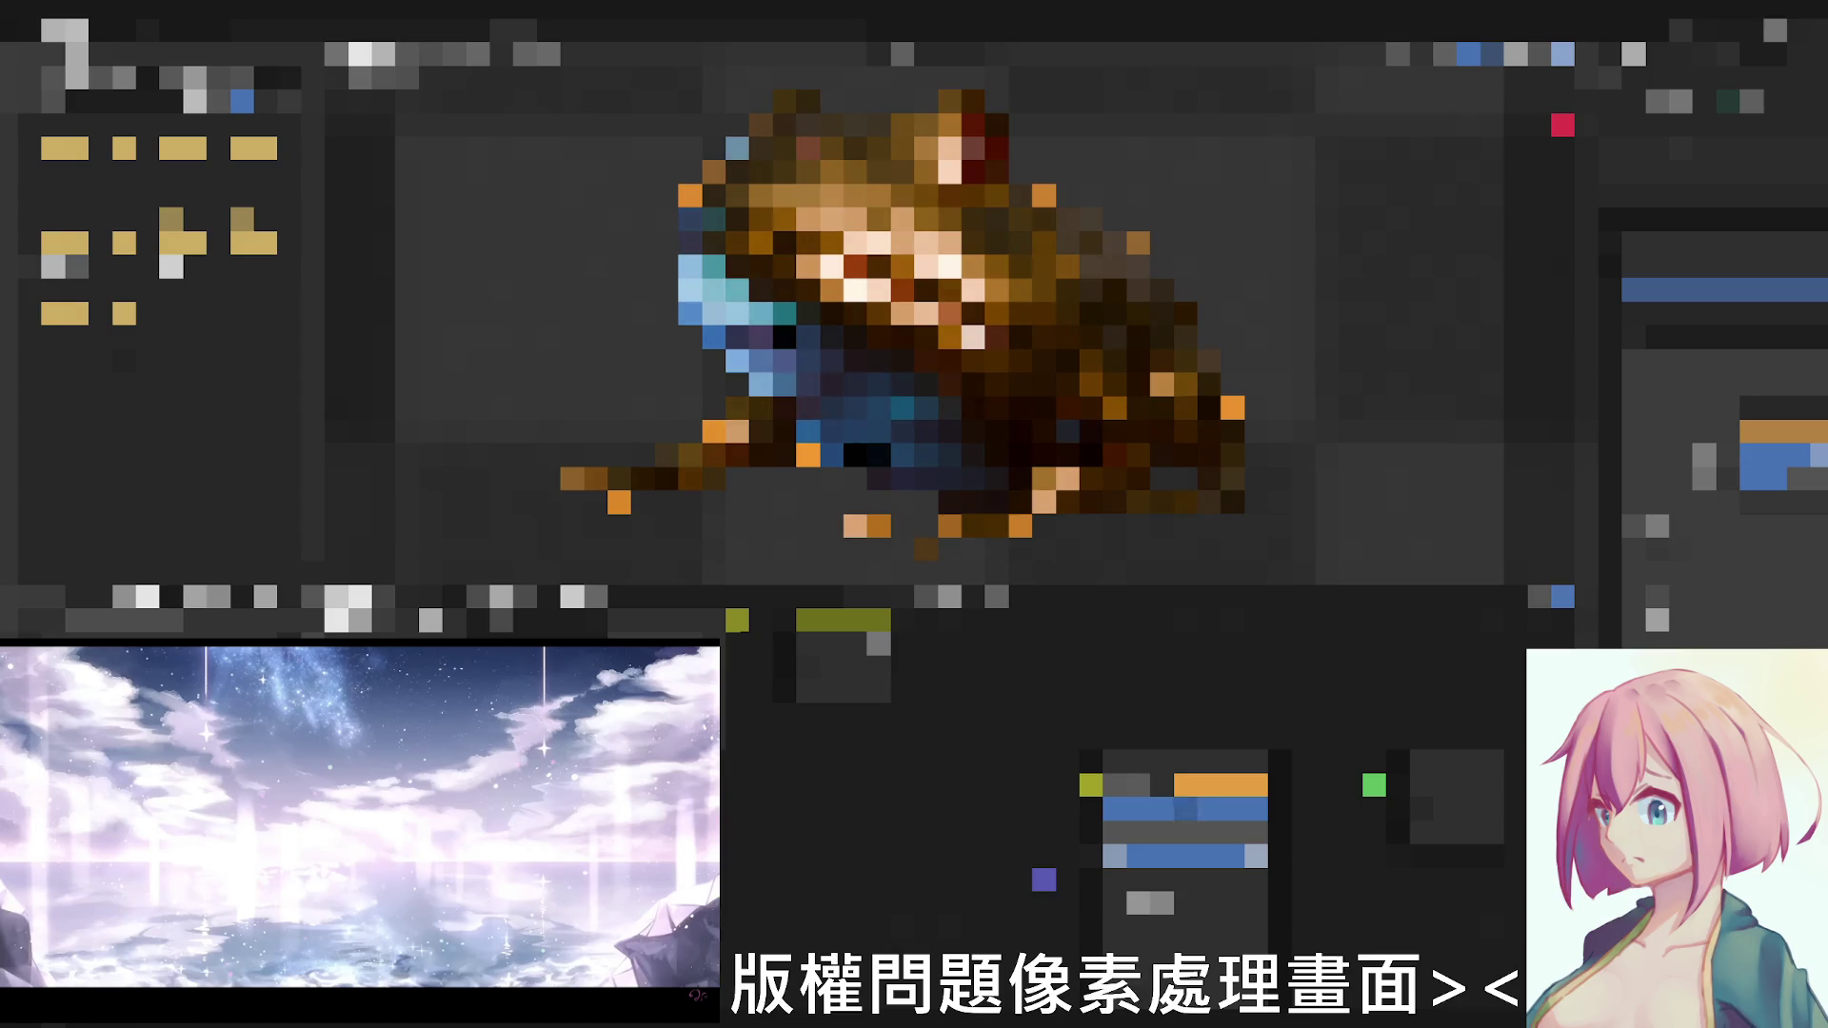
Change the node's orange tint to a greener olive hue in the colour wheel
left_click(1221, 785)
left_click(1231, 593)
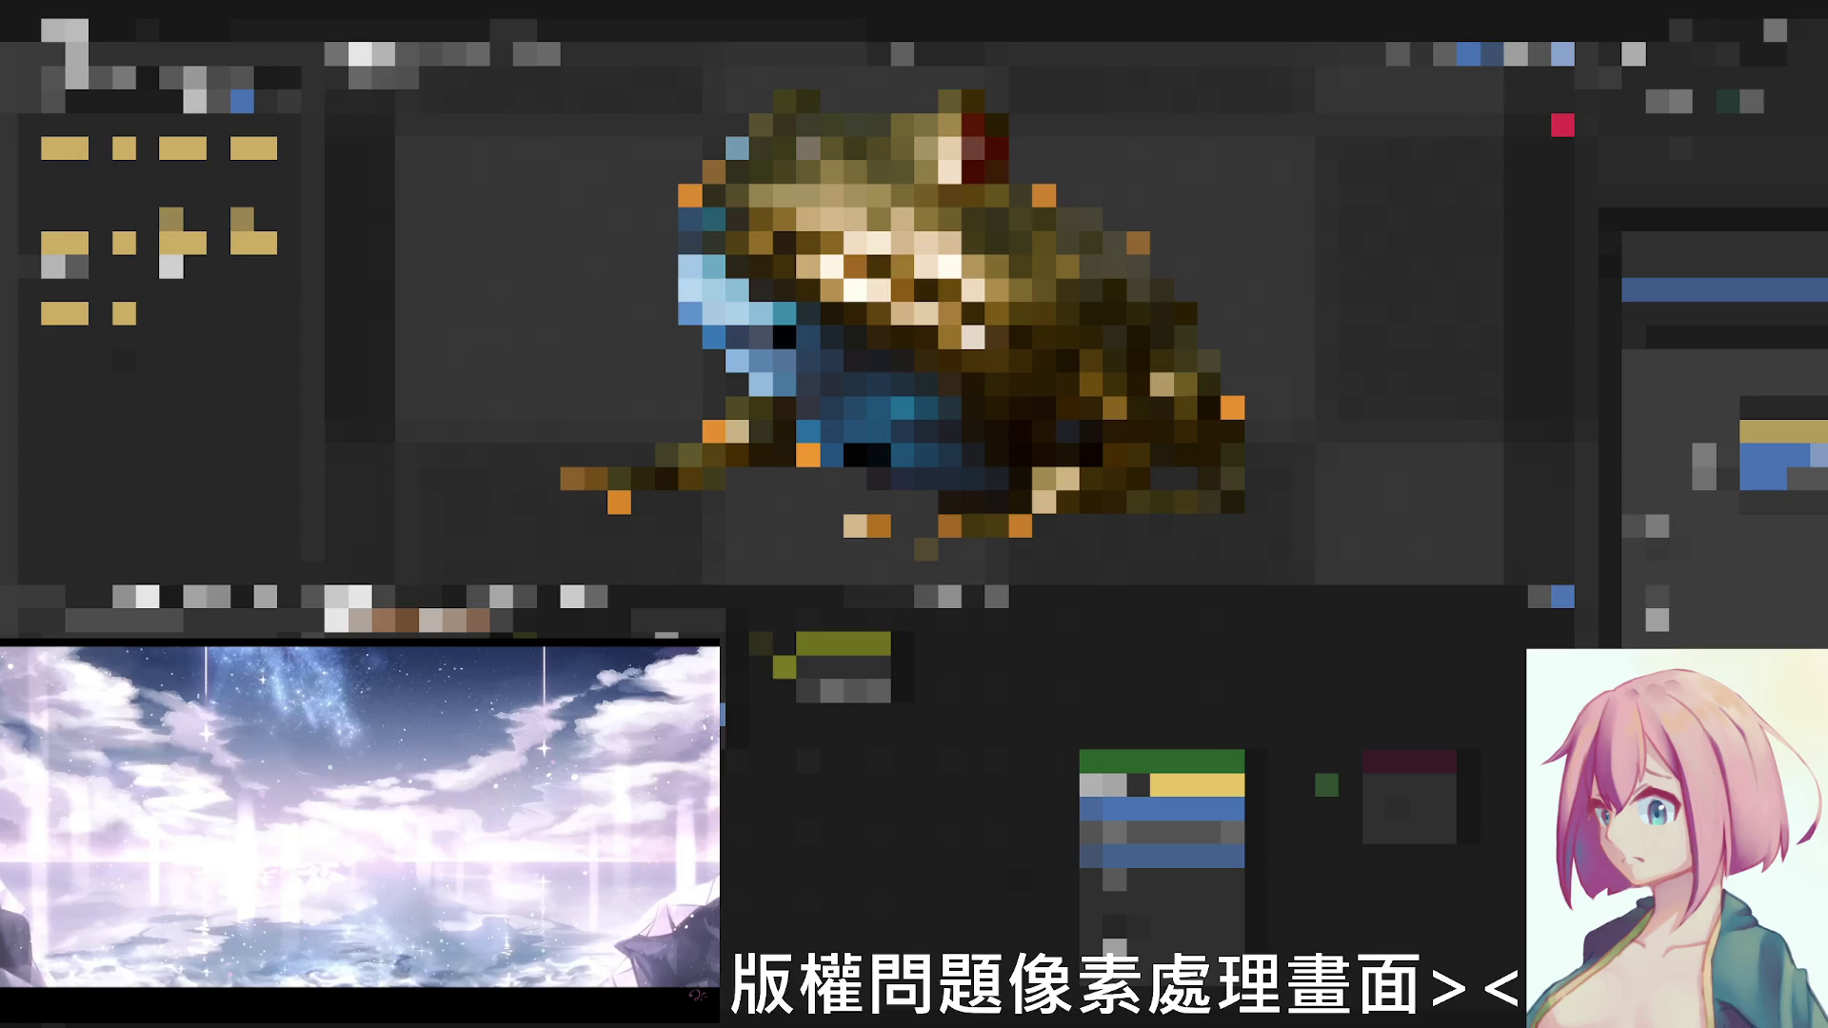
left_click(1187, 785)
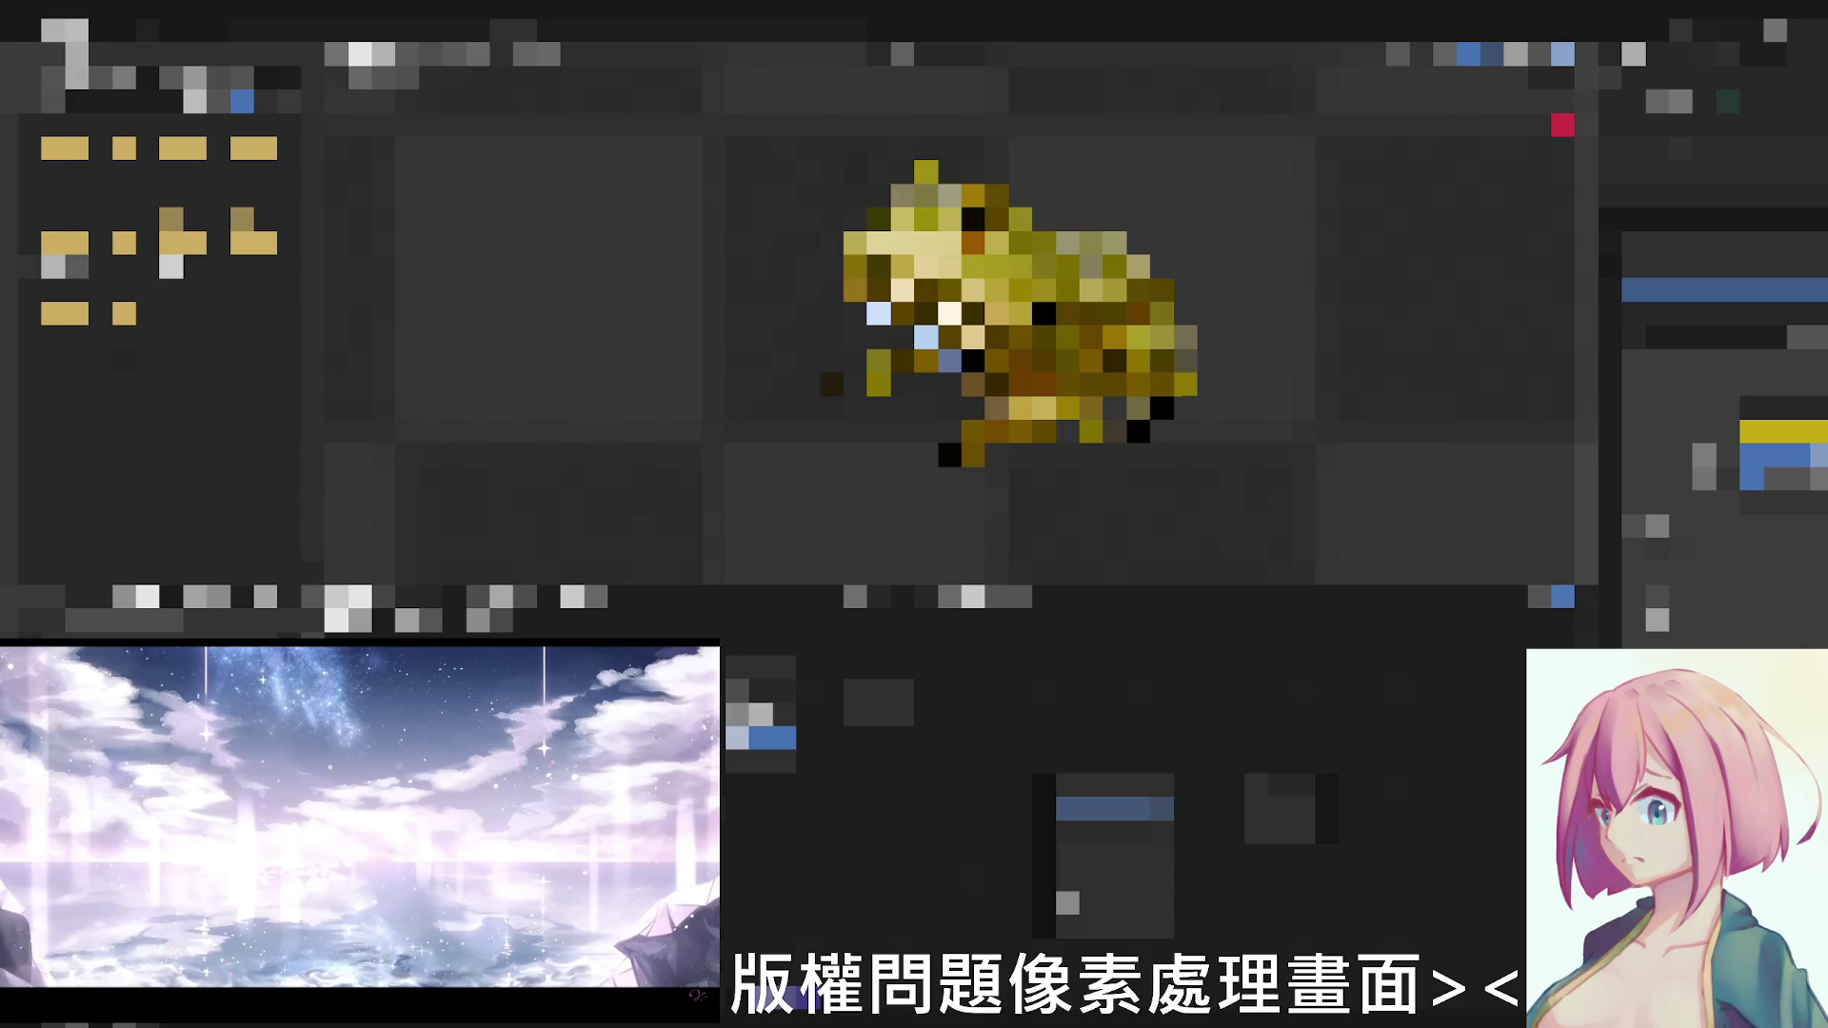
left_click(1511, 207)
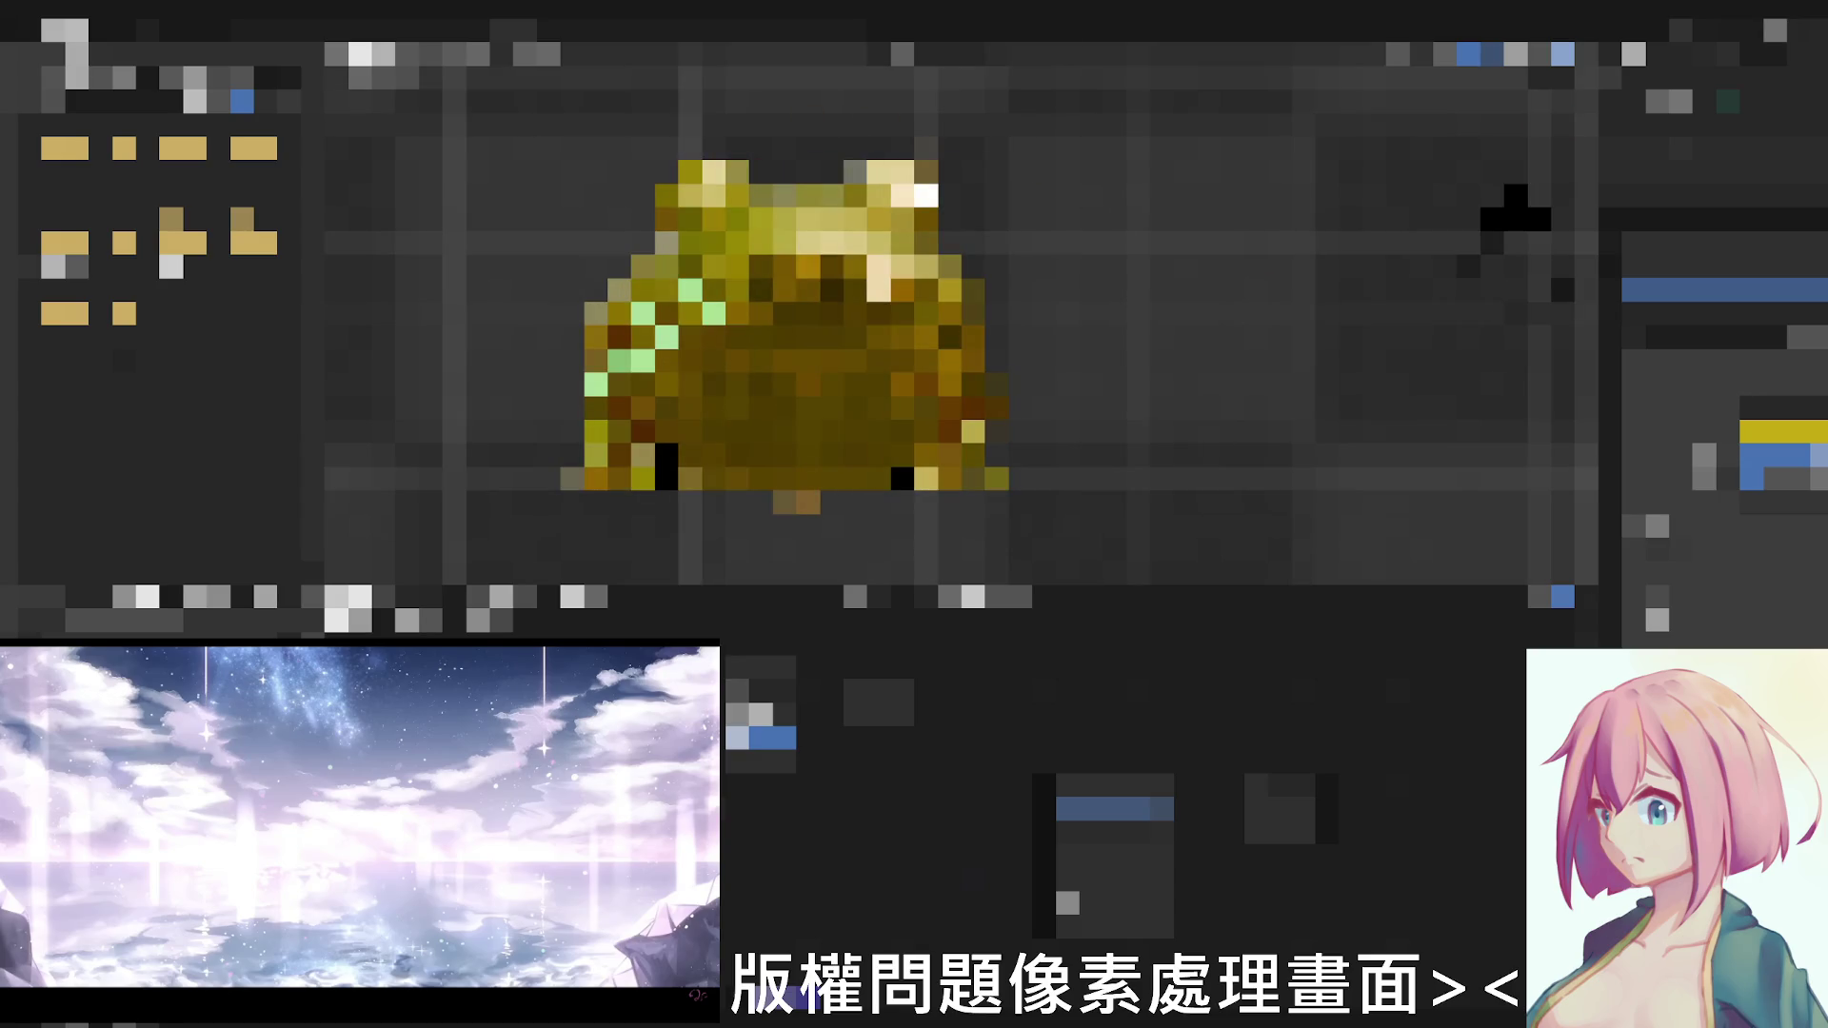
left_click_drag(1511, 206, 879, 86)
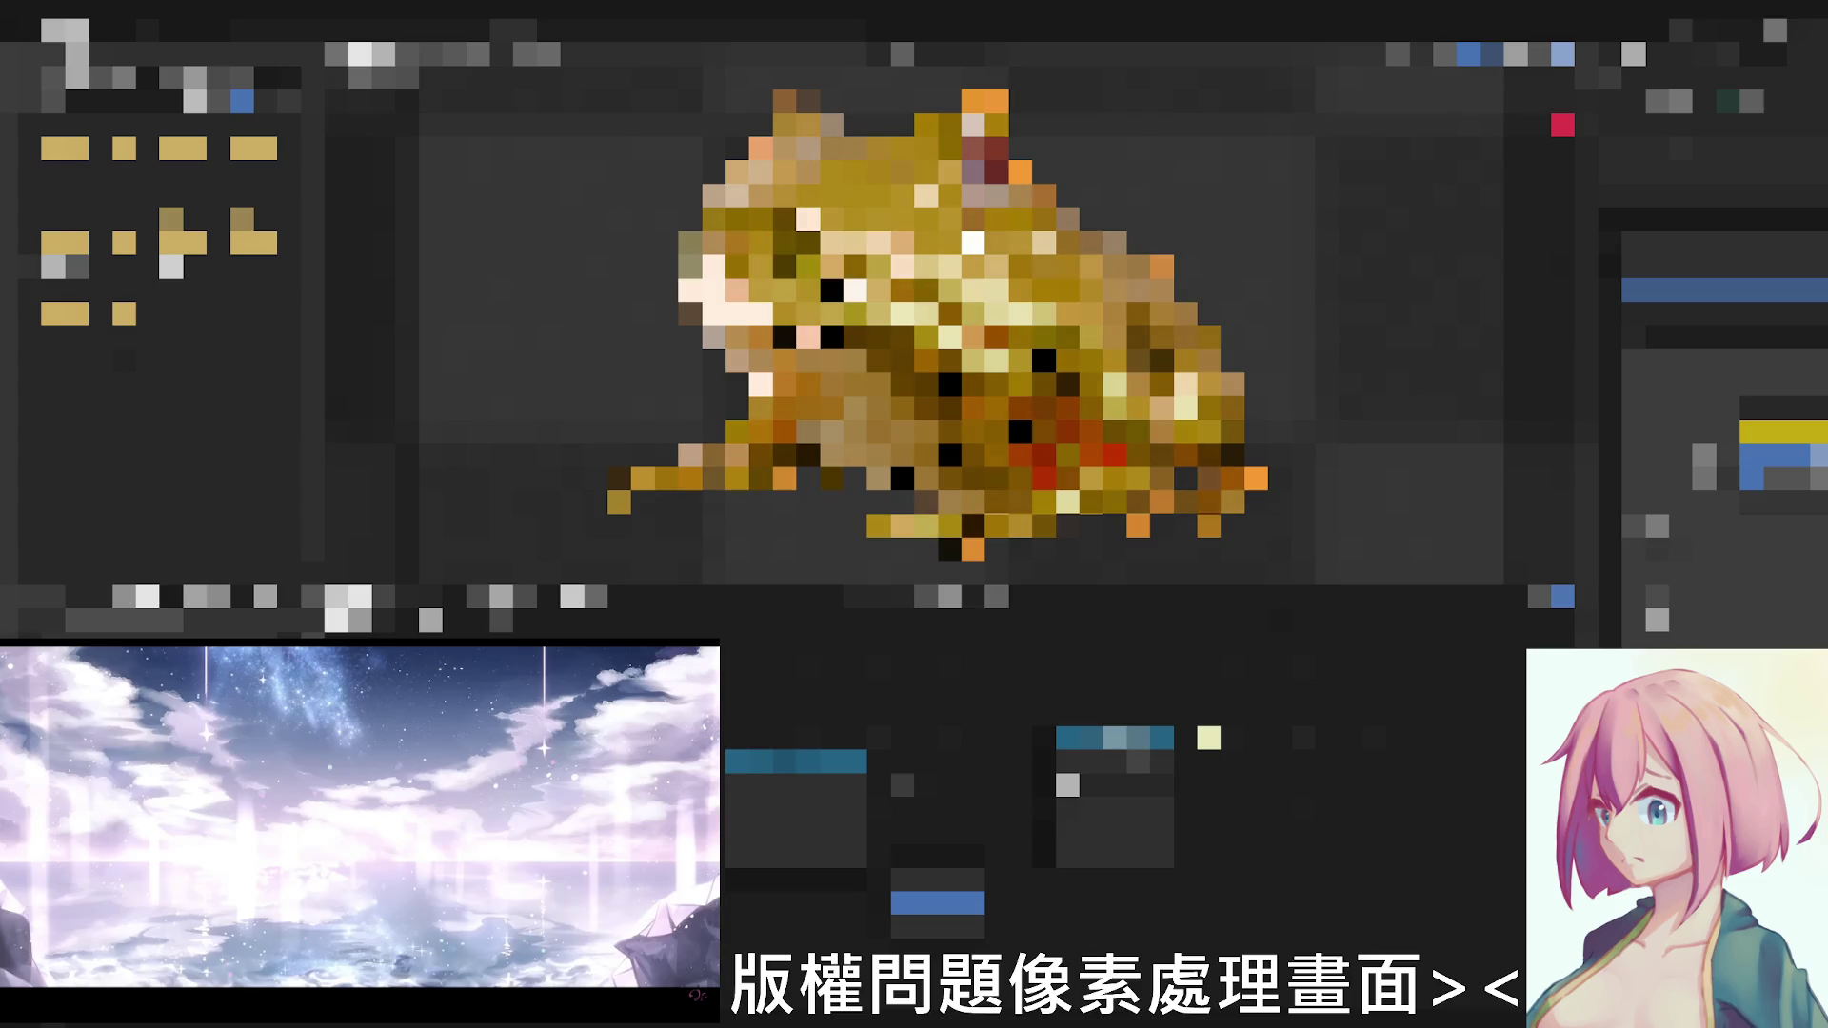
scroll(963, 328, "down", 2)
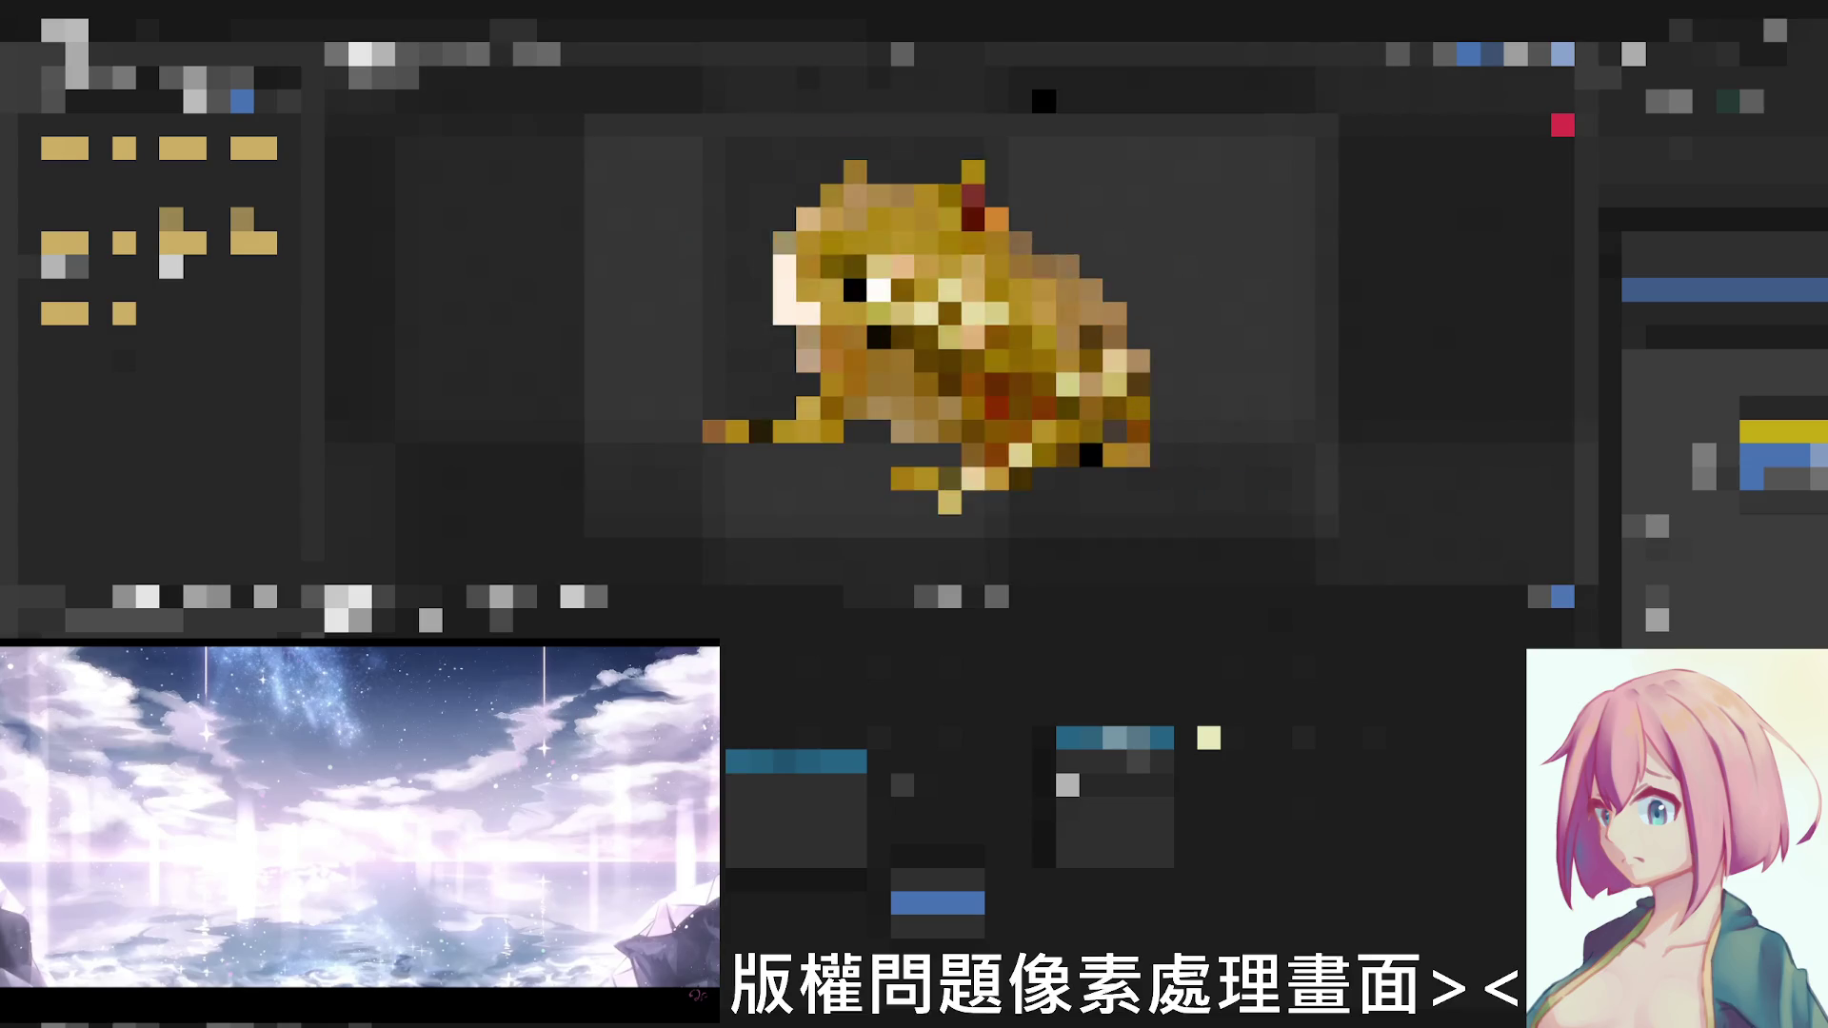
scroll(962, 330, "down", 2)
scroll(963, 329, "down", 1)
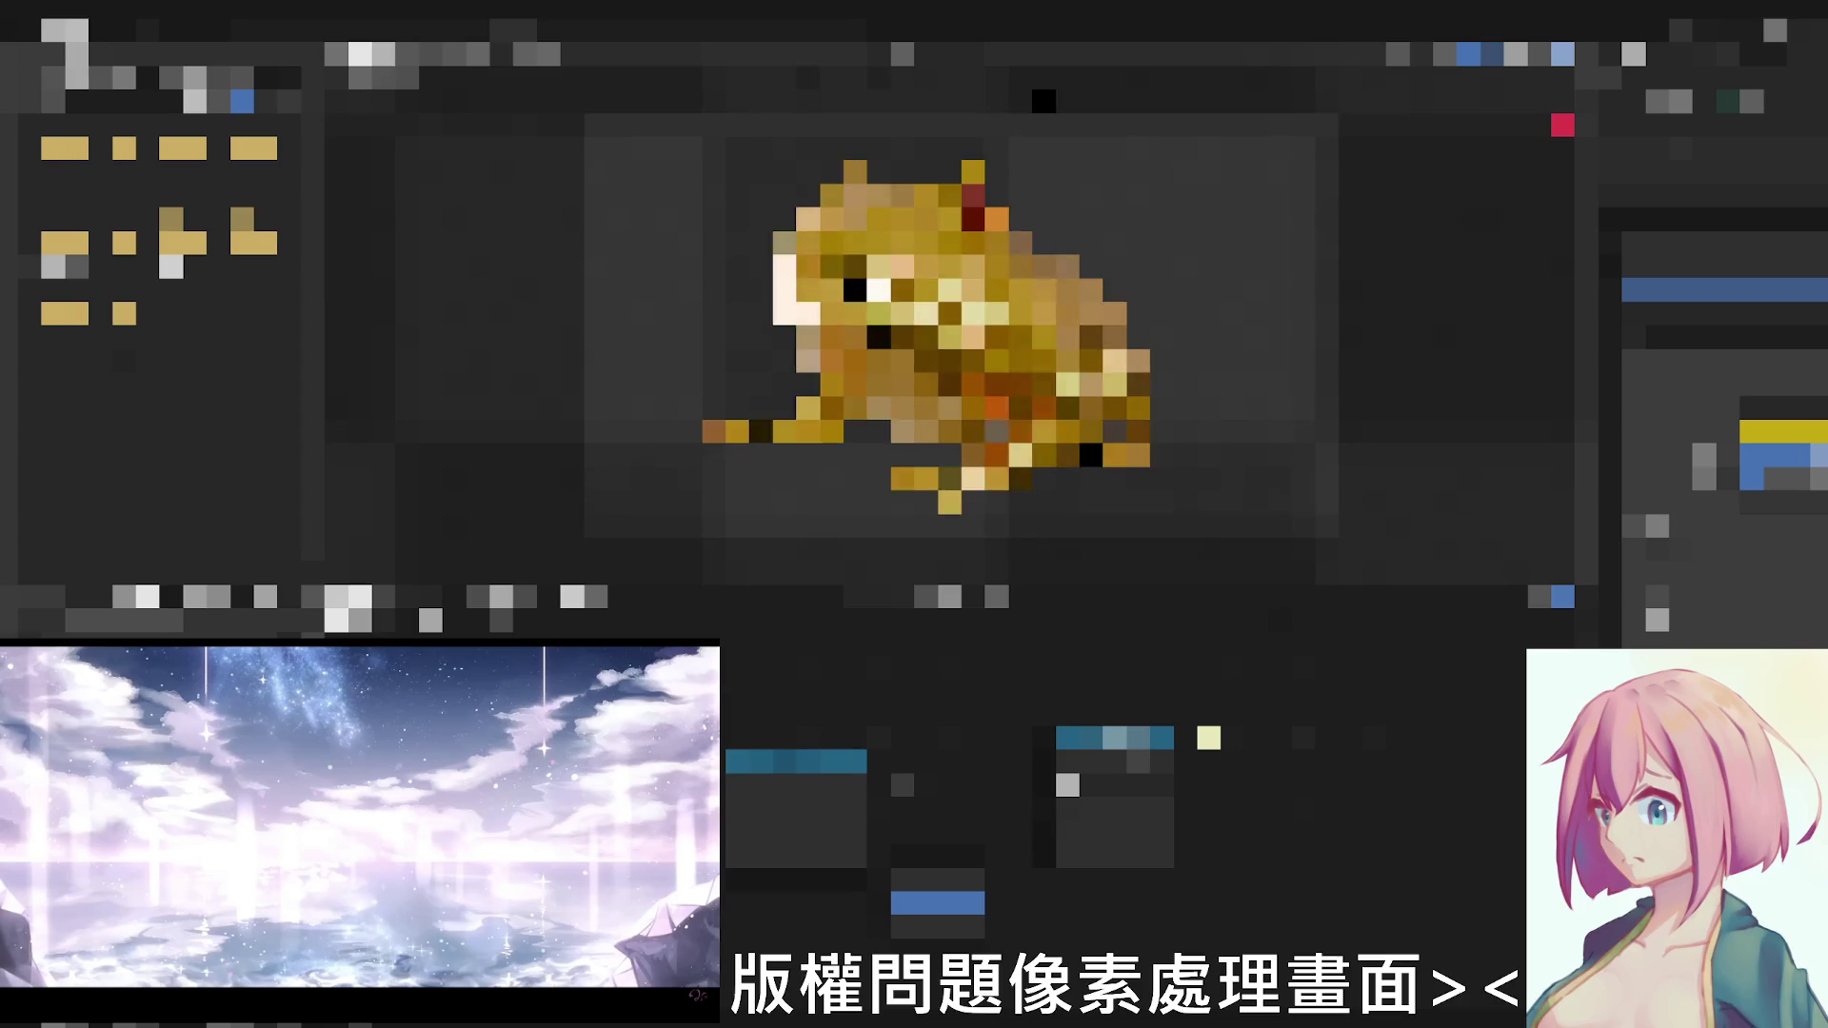
scroll(963, 328, "down", 2)
Orbit the view around the gold frog model
middle_click_drag(962, 329, 986, 414)
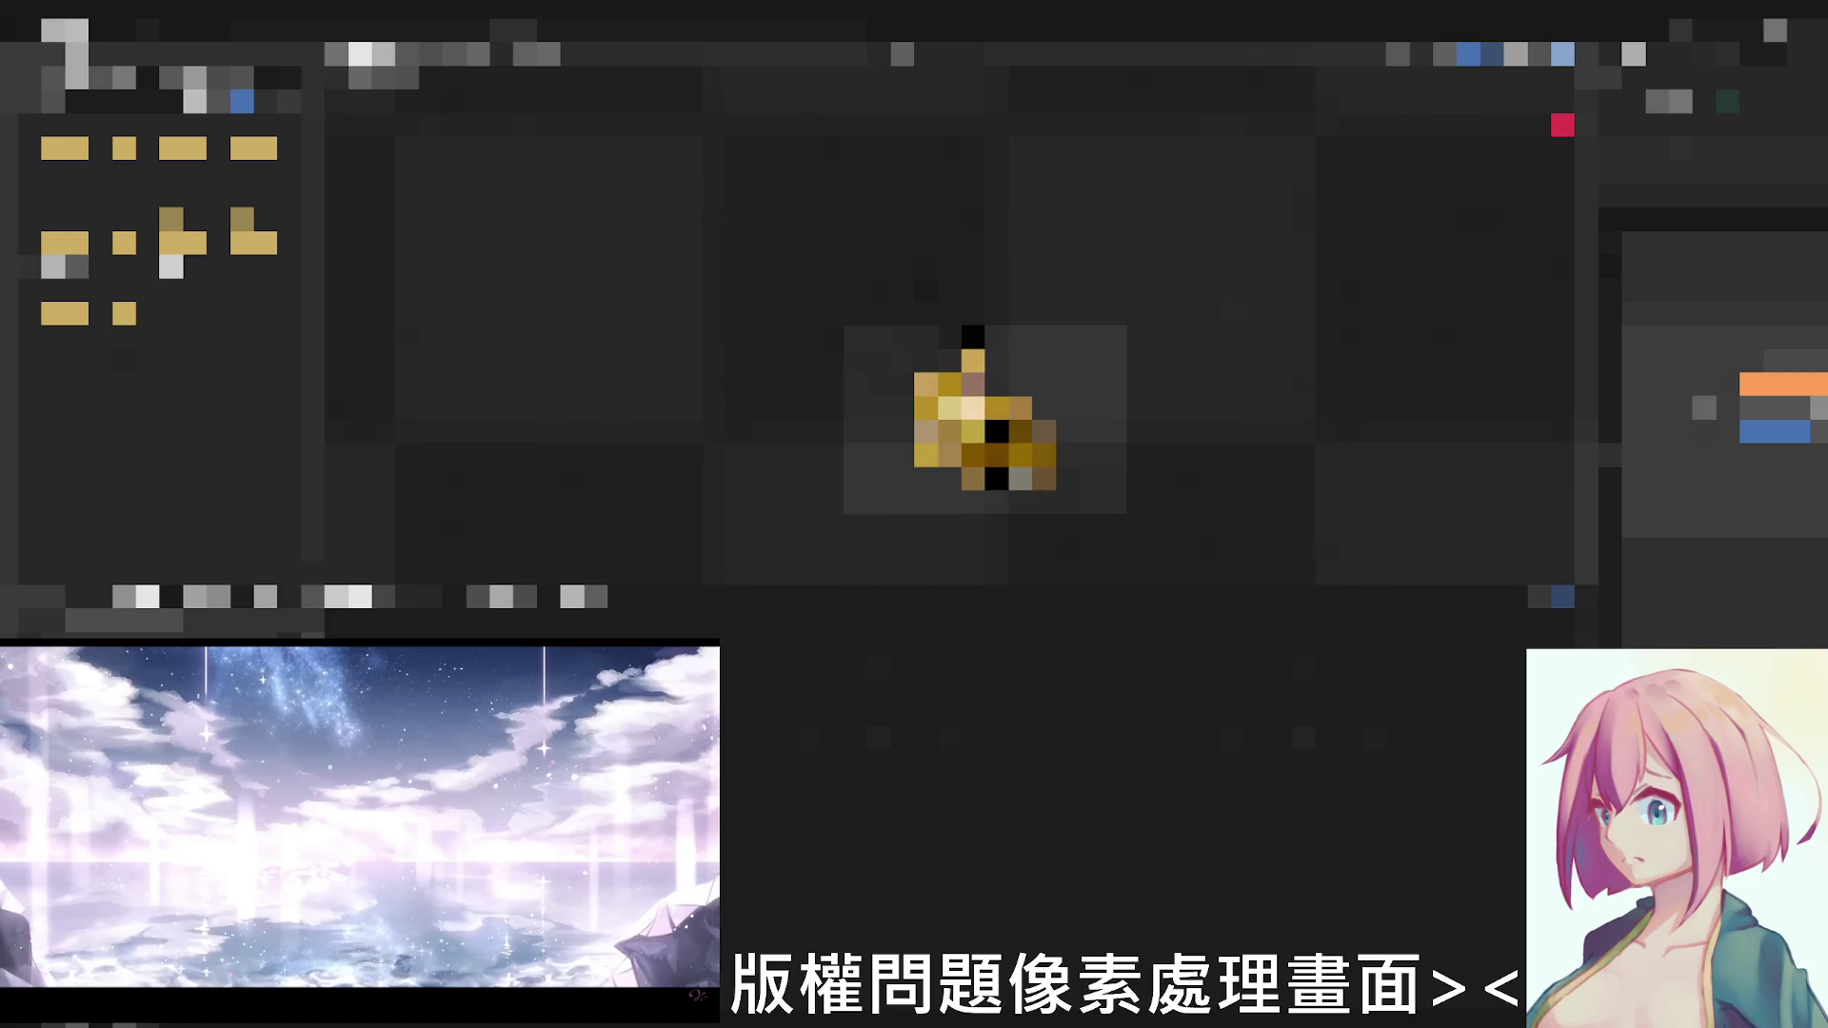
scroll(986, 421, "up", 2)
scroll(986, 422, "up", 2)
scroll(985, 421, "up", 2)
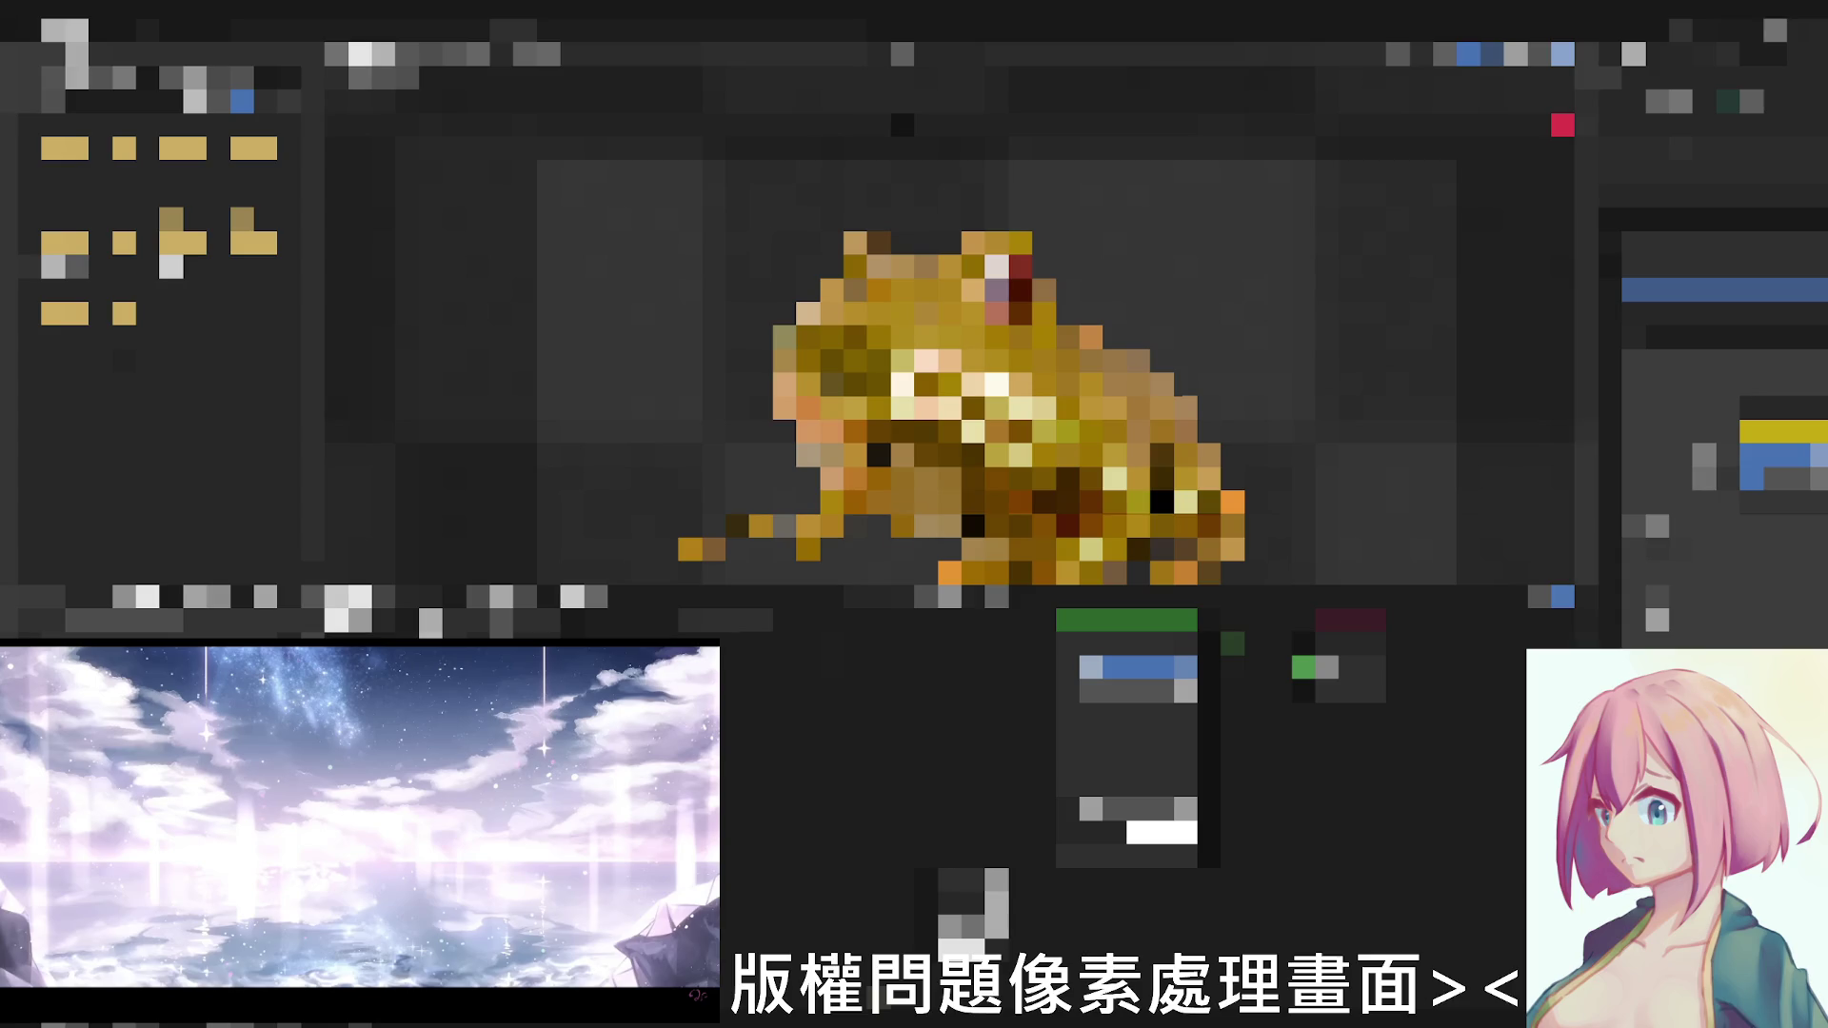
scroll(960, 400, "down", 3)
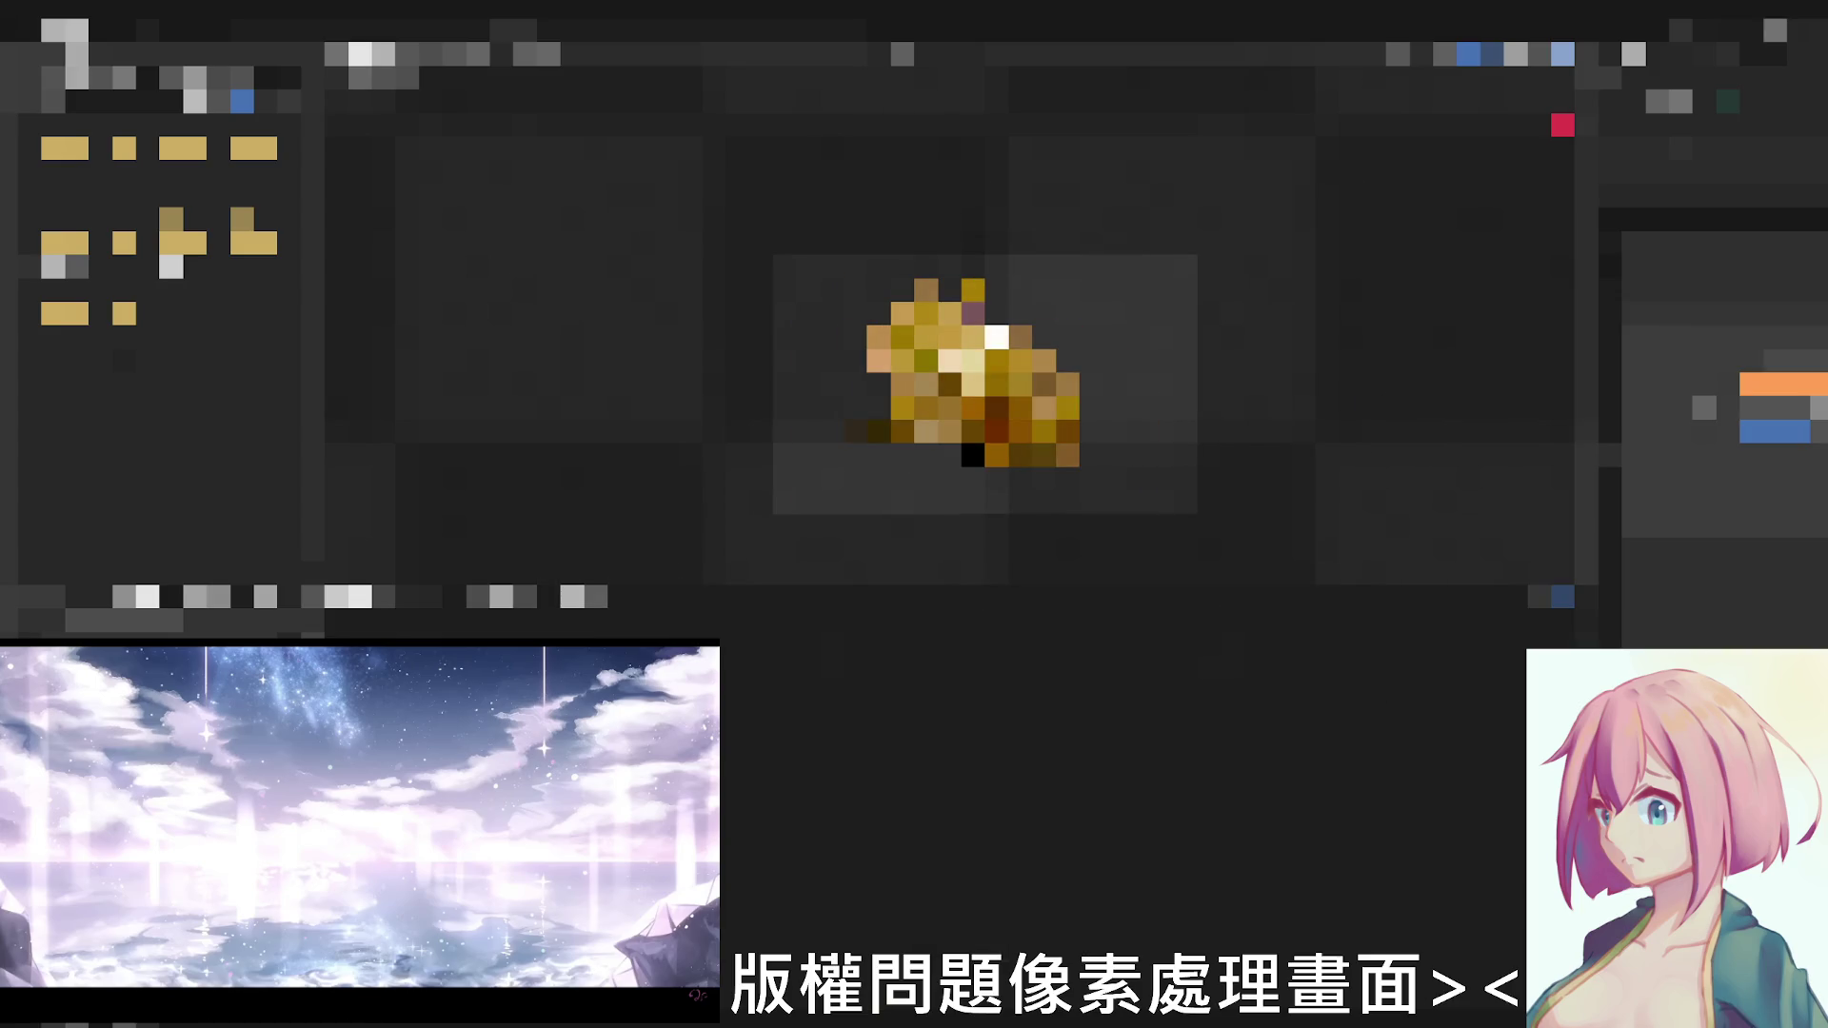
scroll(987, 400, "up", 3)
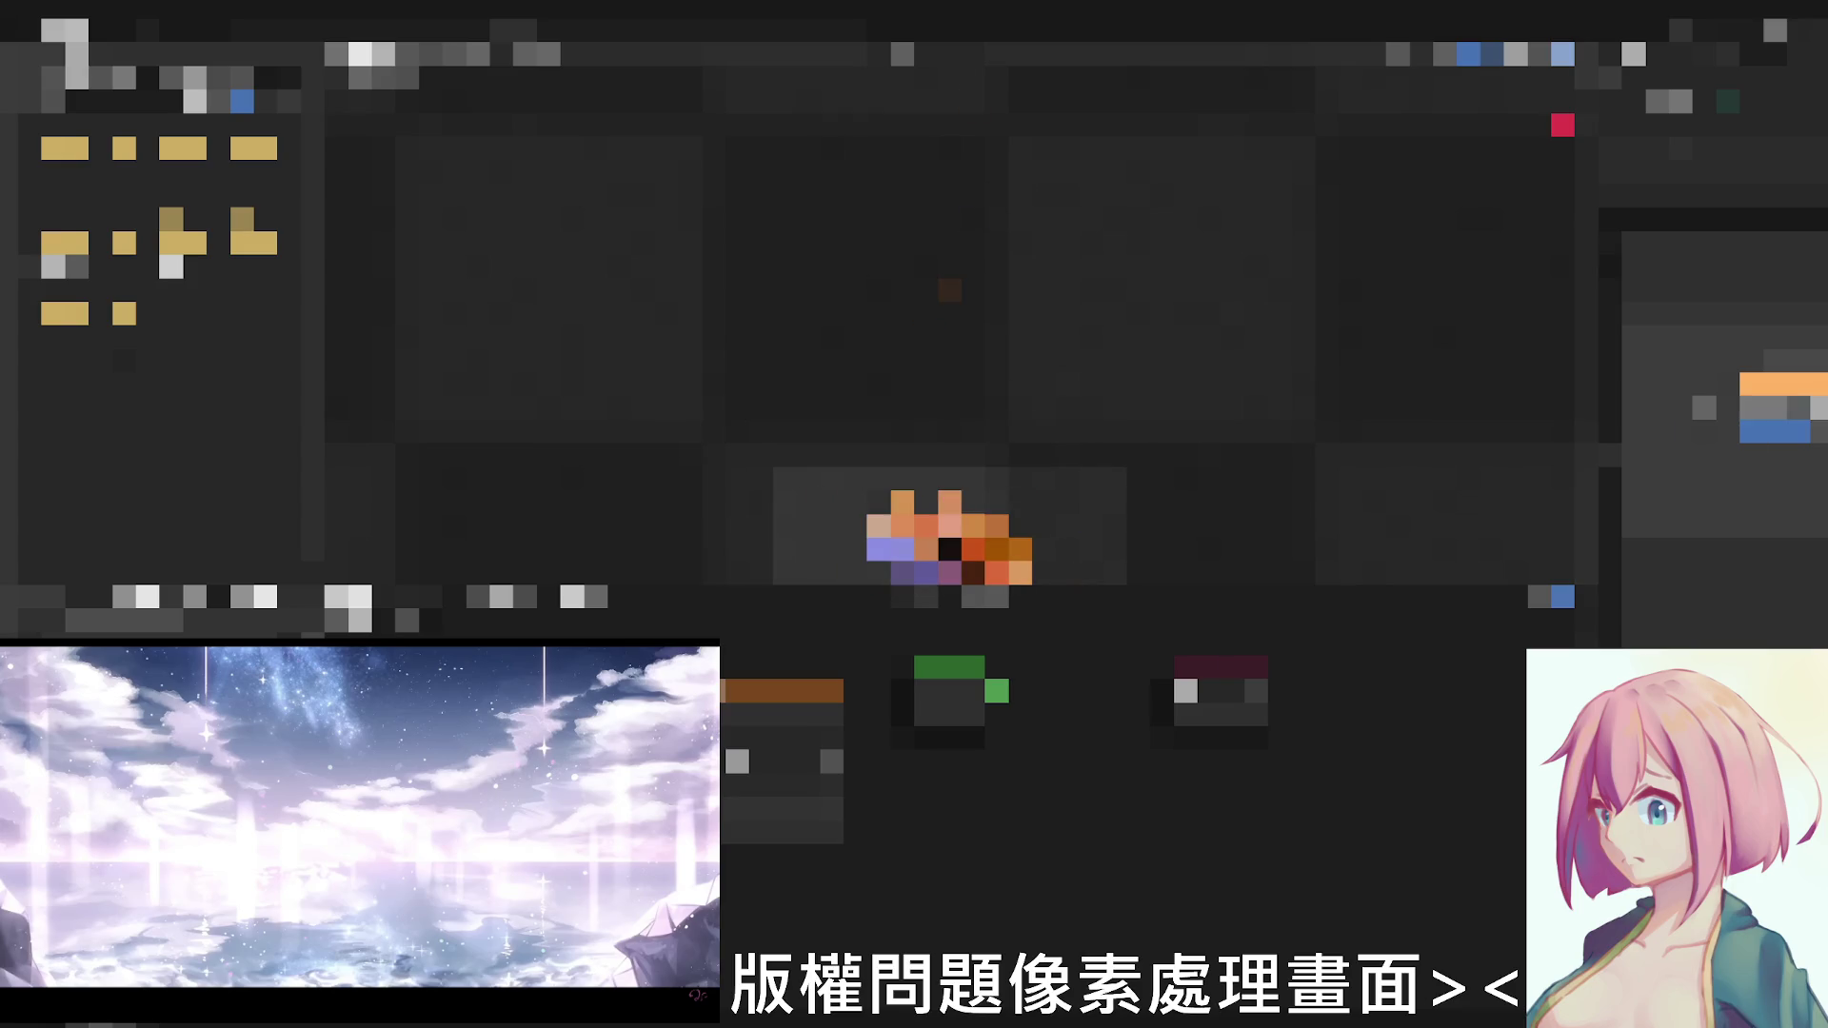
Set the frog material's orange colour swatch to pale yellow
left_click(1783, 384)
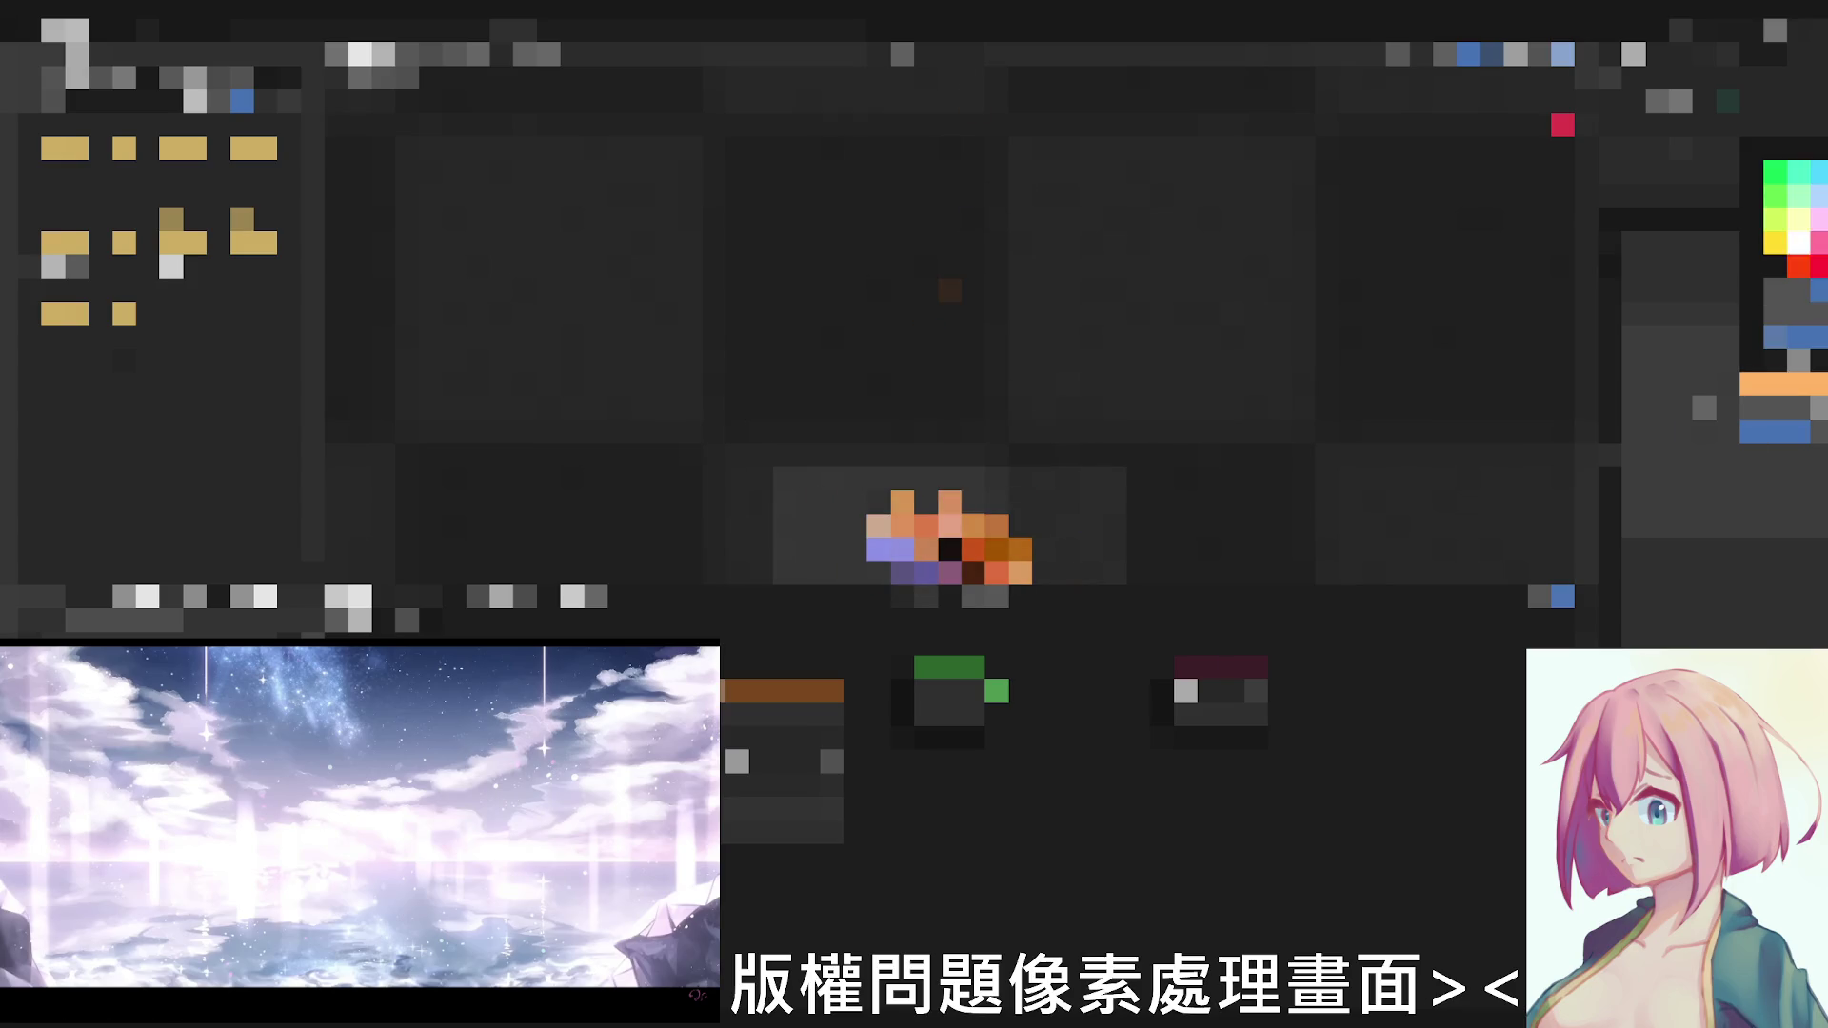
left_click(1798, 221)
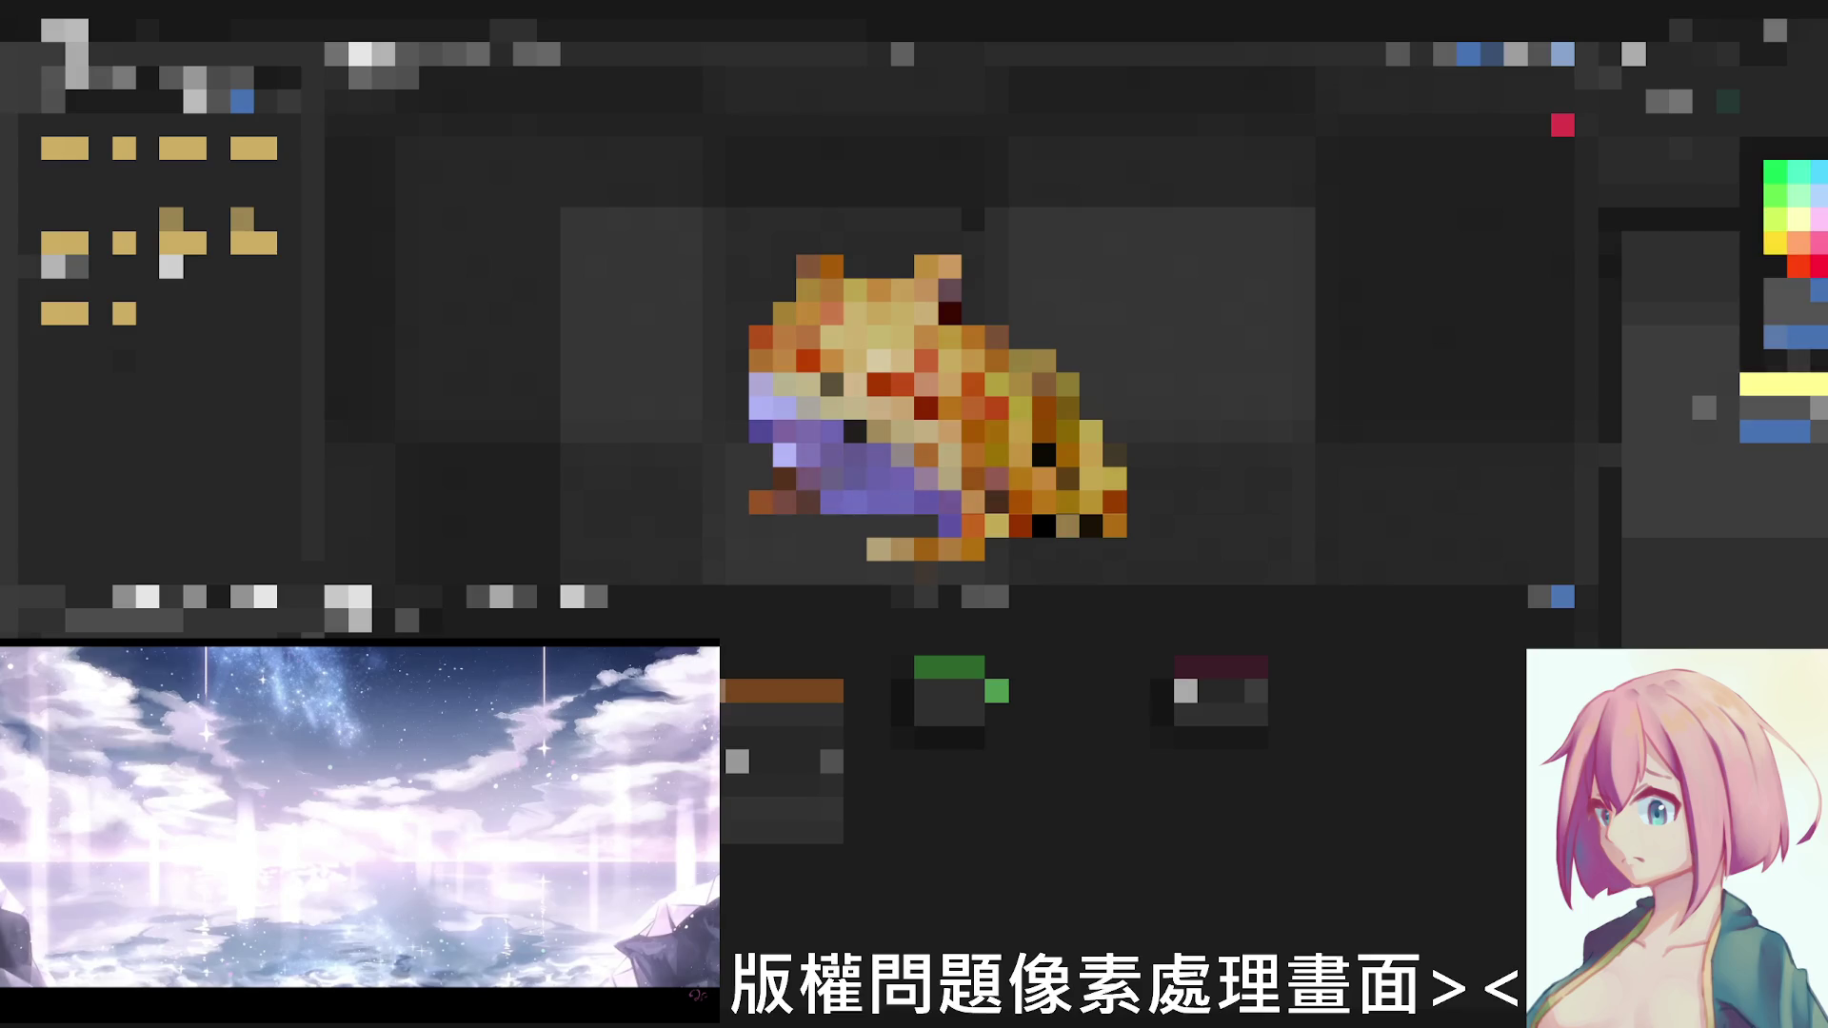
scroll(937, 386, "down", 3)
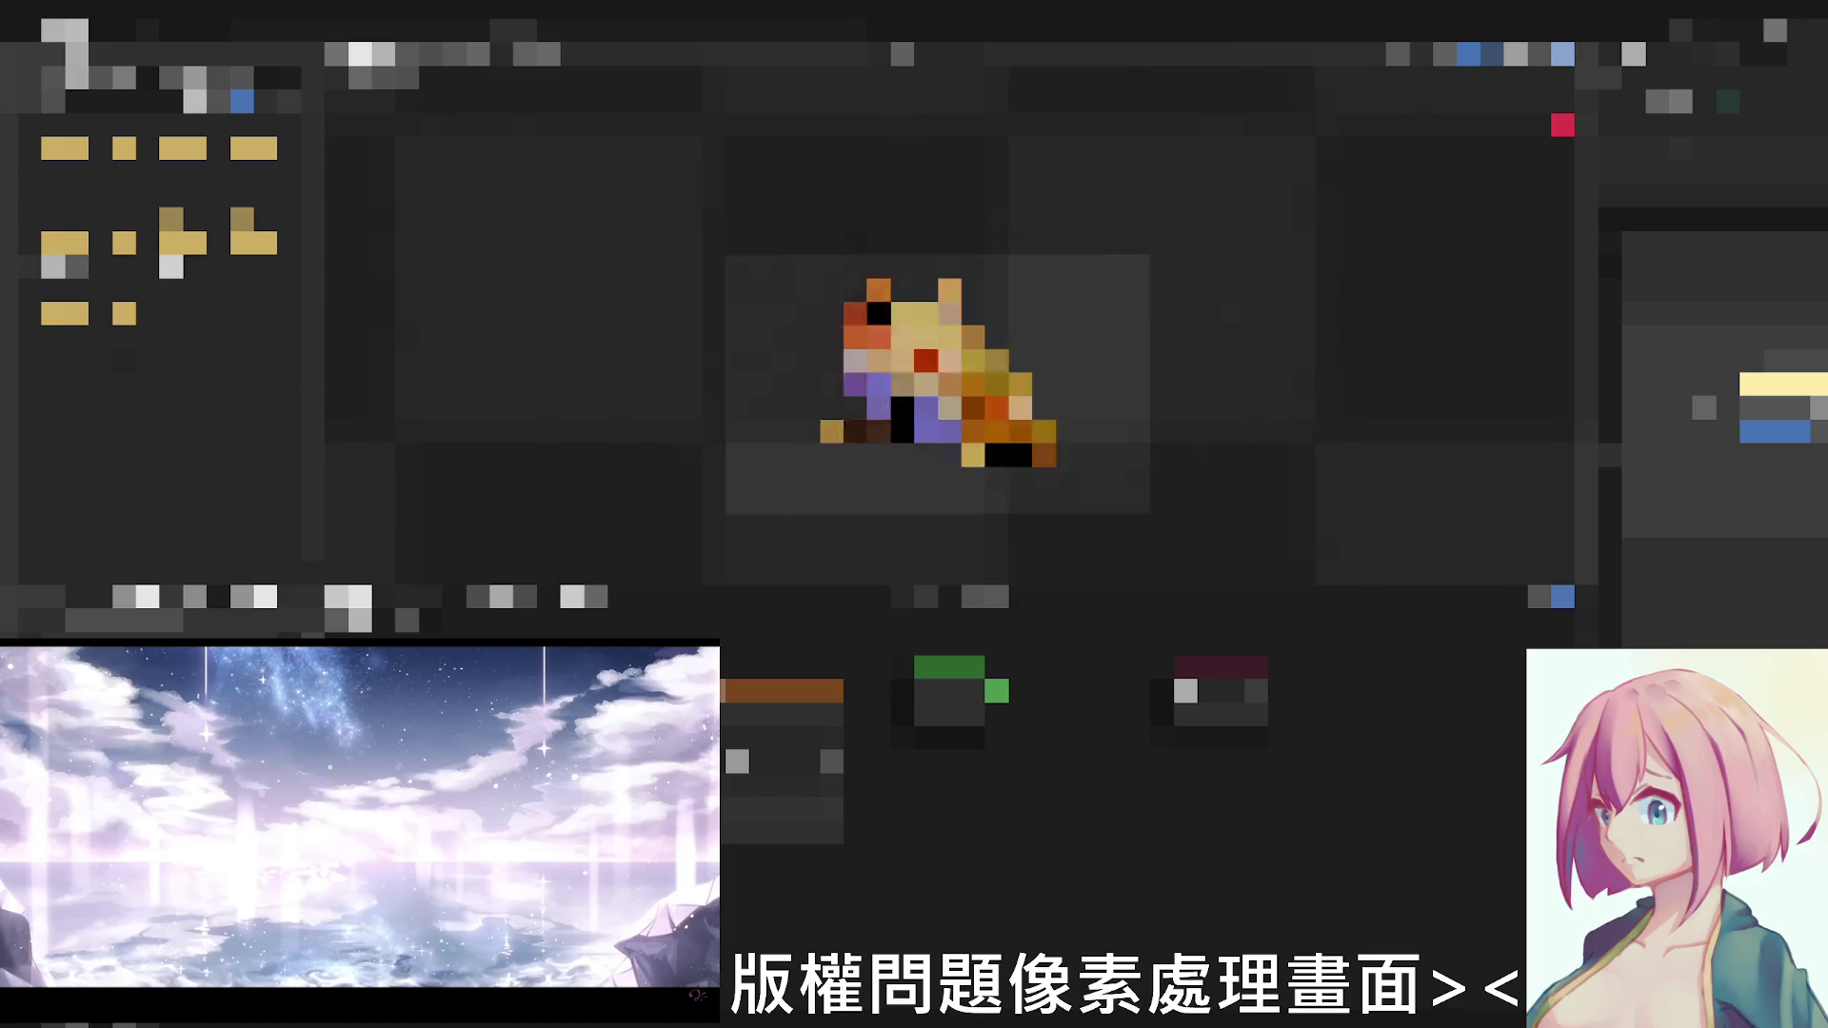
scroll(938, 349, "up", 3)
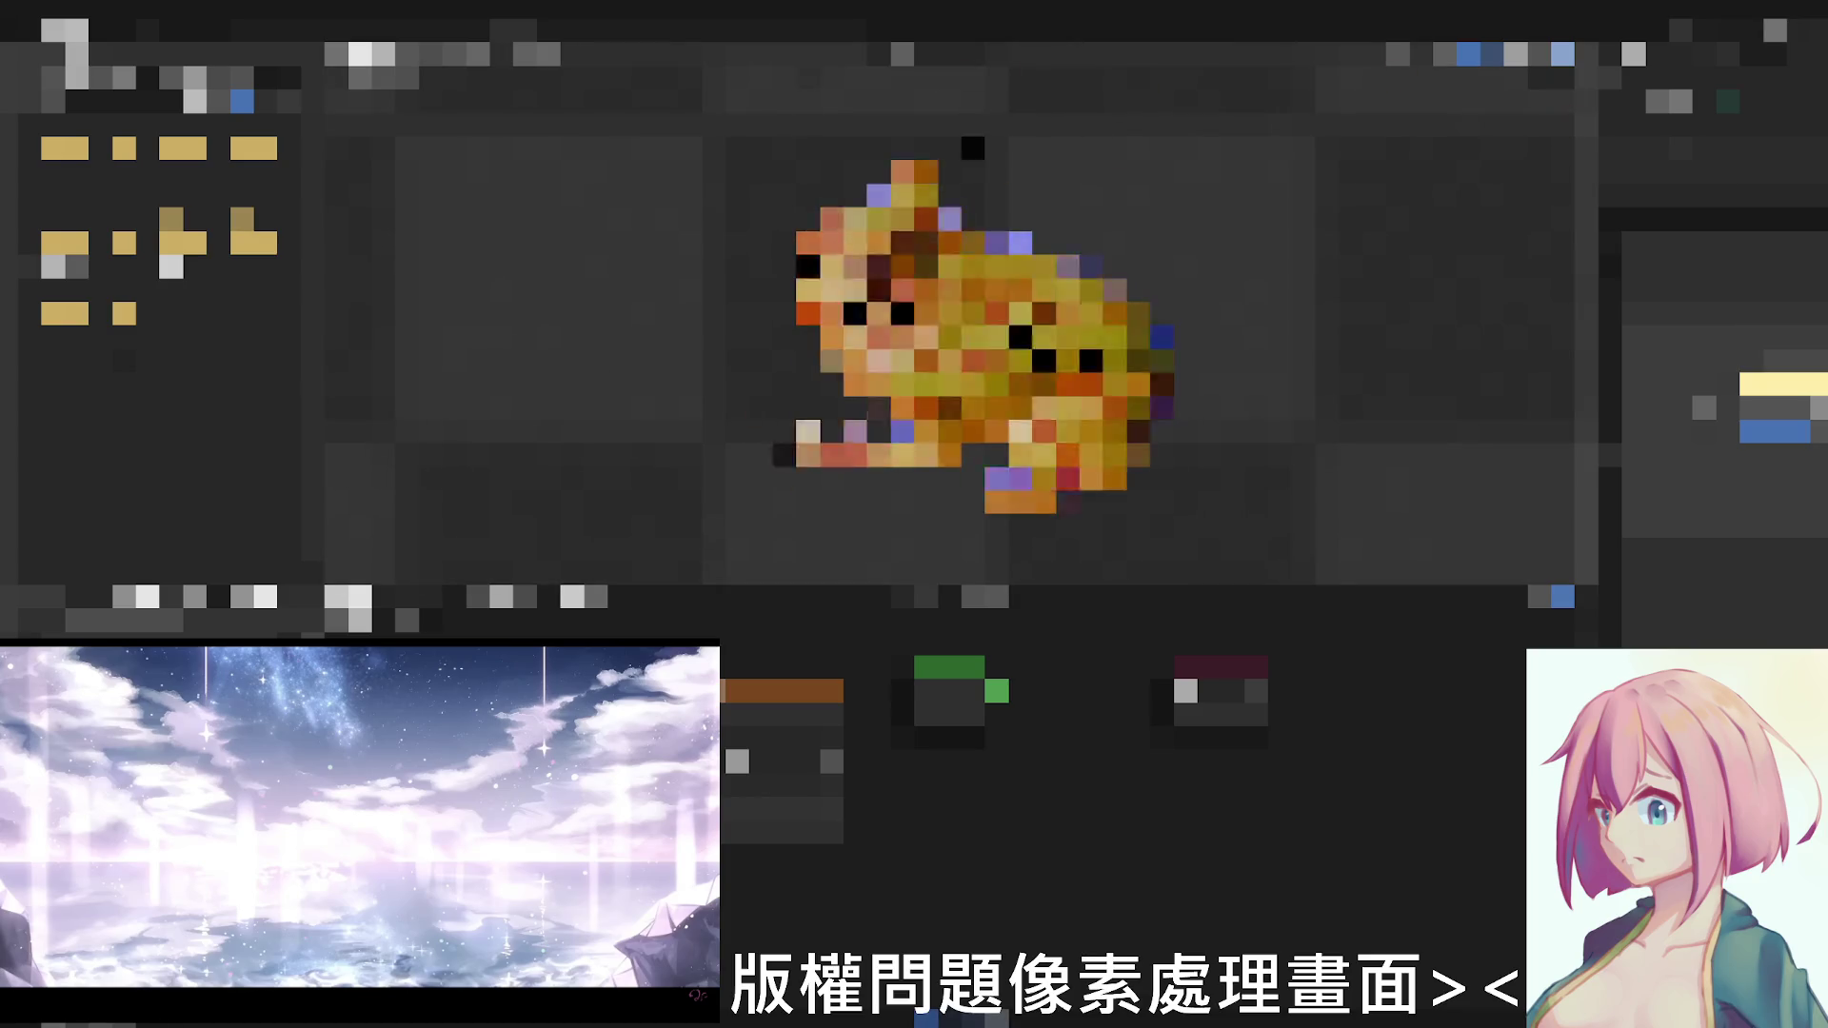